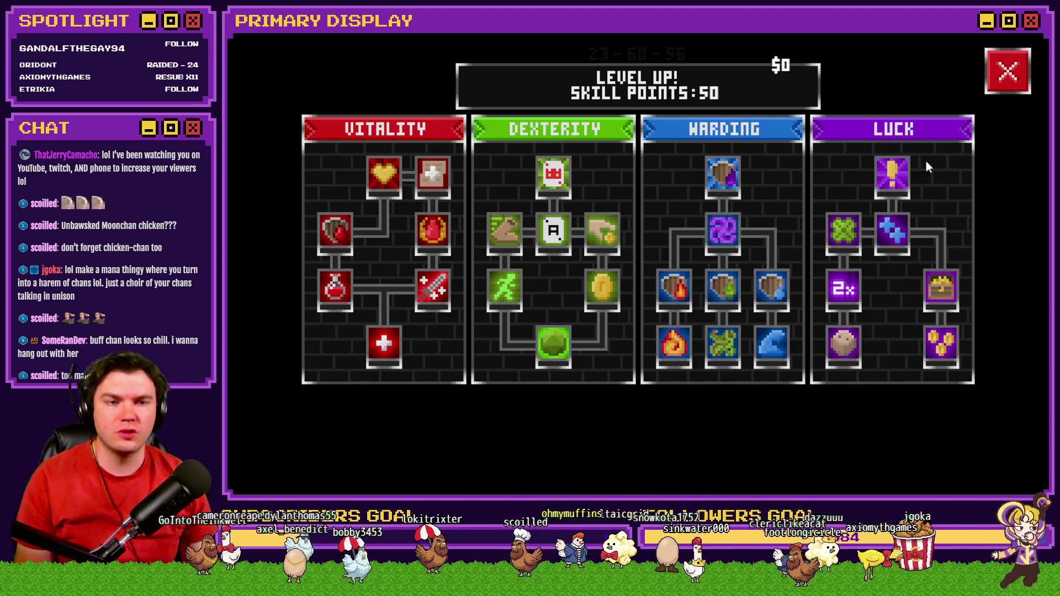
Take the skill tree playtest out of fullscreen and close it, returning to the TheTomb map editor
{"action": "key", "text": "alt+Return"}
{"action": "left_click", "coordinate": [946, 55]}
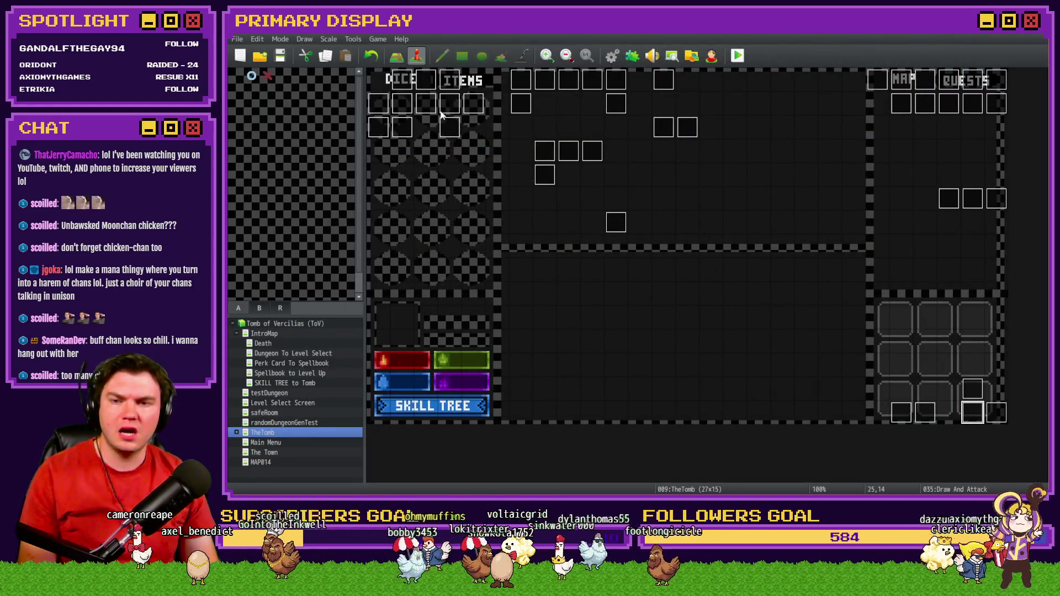
{"action": "double_click", "coordinate": [423, 108]}
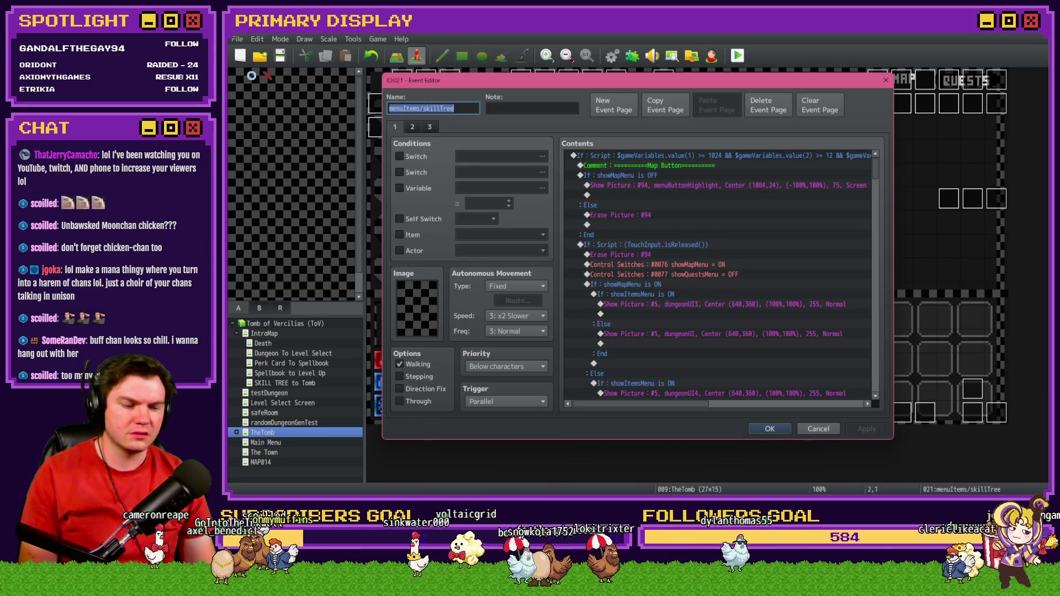
{"action": "key", "text": "alt+Tab"}
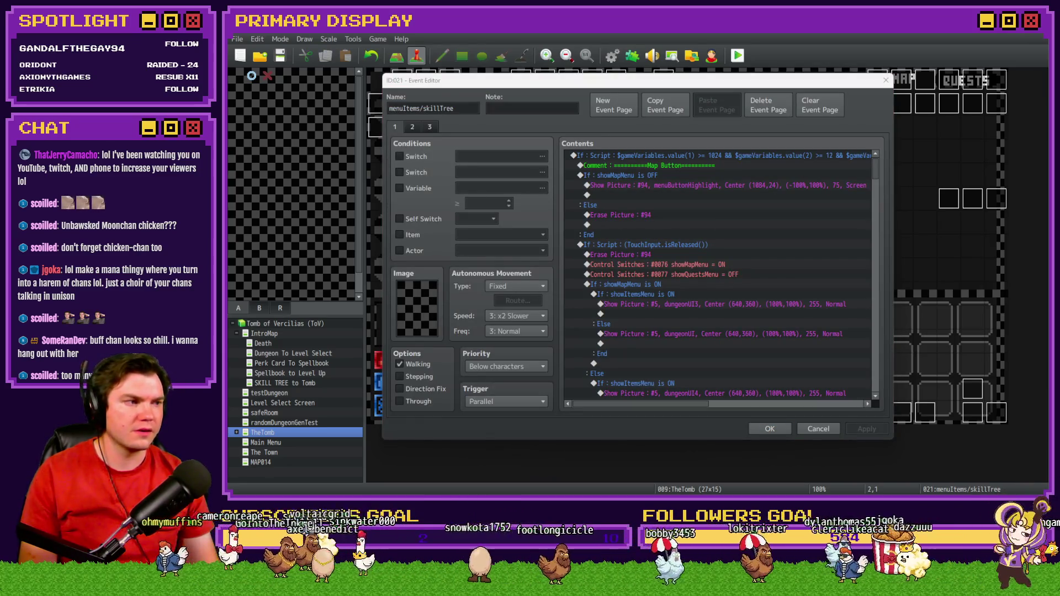
{"action": "key", "text": "alt+Tab"}
{"action": "left_click_drag", "start_coordinate": [659, 80], "coordinate": [652, 63]}
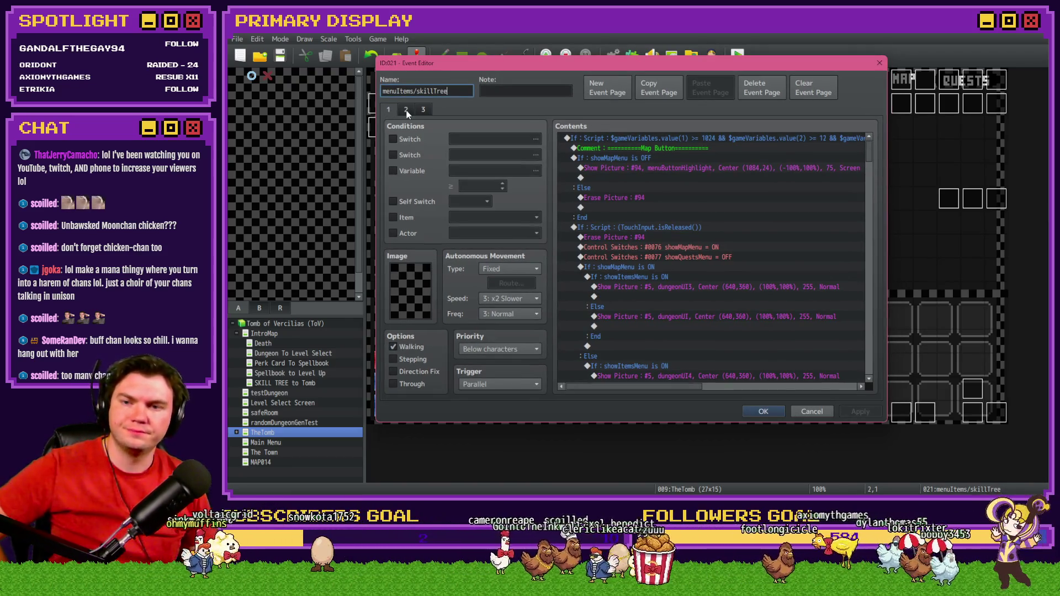
{"action": "left_click", "coordinate": [423, 110]}
{"action": "scroll", "coordinate": [837, 216], "scroll_direction": "down", "scroll_amount": 3}
{"action": "scroll", "coordinate": [873, 274], "scroll_direction": "down", "scroll_amount": 3}
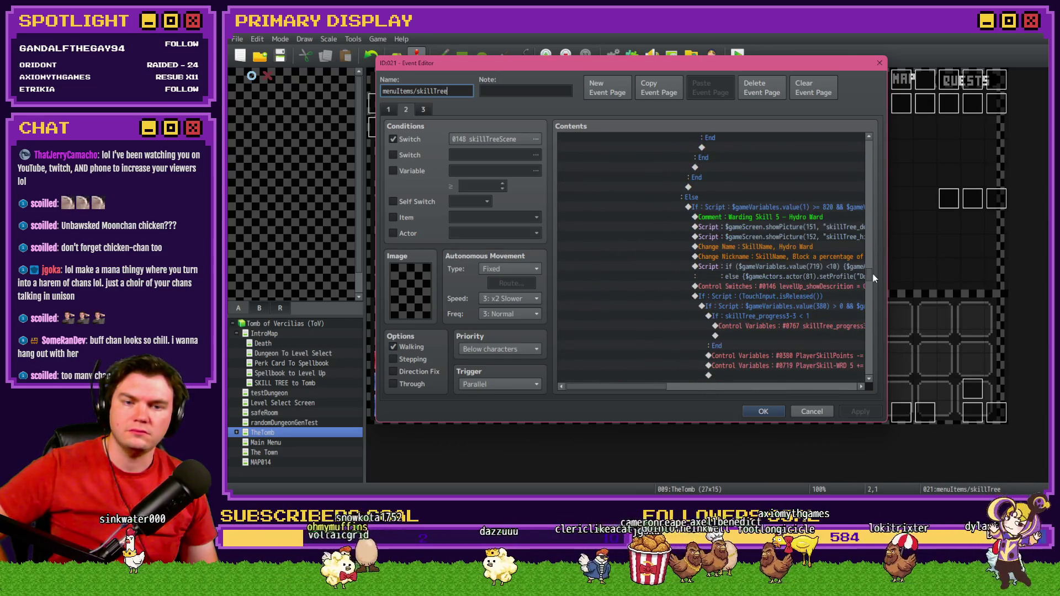
{"action": "scroll", "coordinate": [873, 275], "scroll_direction": "down", "scroll_amount": 3}
{"action": "left_click_drag", "start_coordinate": [875, 282], "coordinate": [876, 302]}
{"action": "left_click_drag", "start_coordinate": [655, 387], "coordinate": [713, 390]}
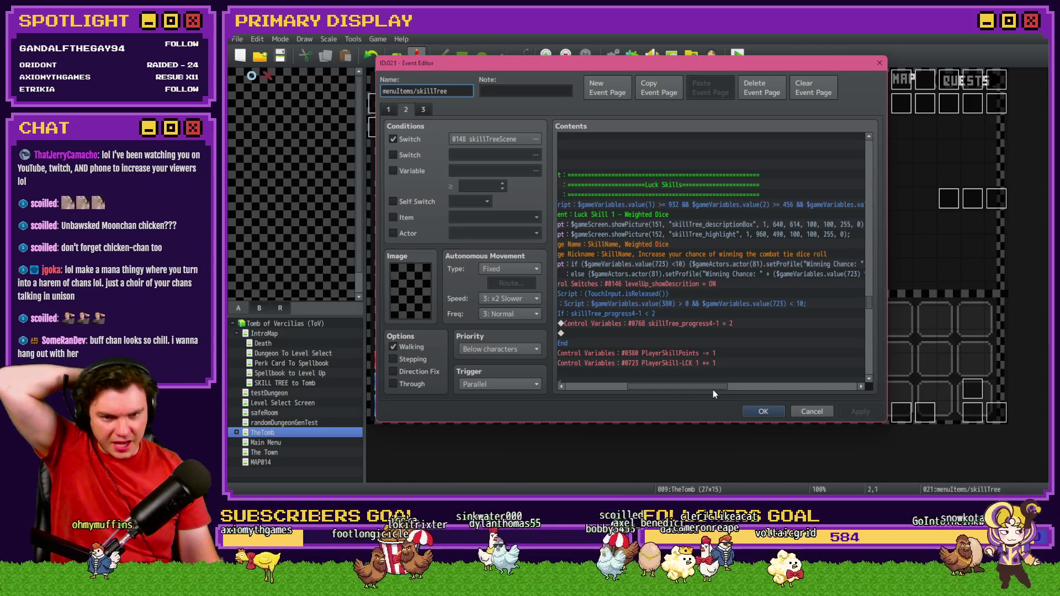
{"action": "left_click", "coordinate": [762, 411]}
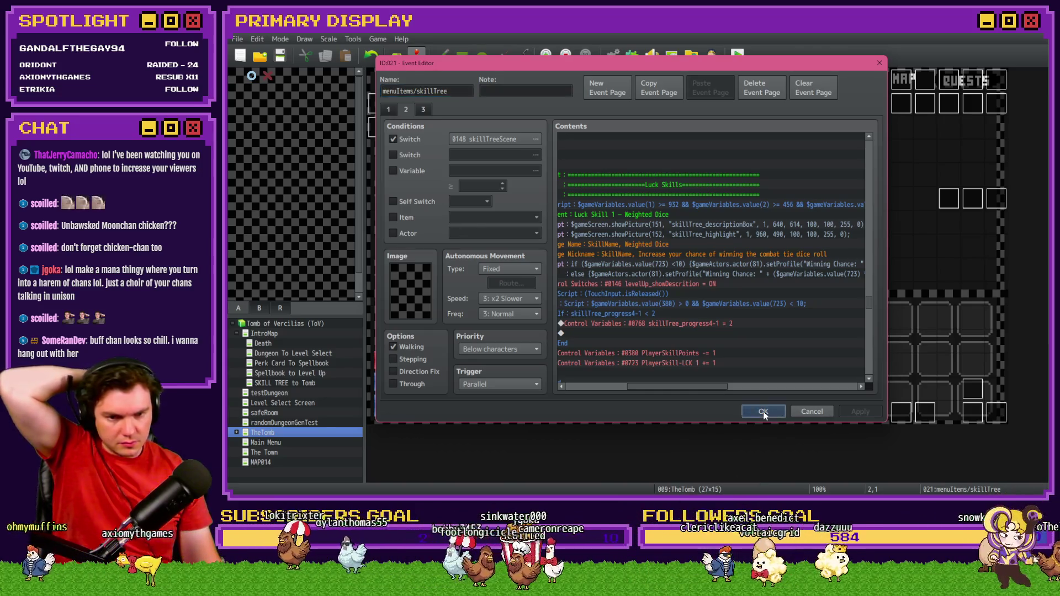
Open the Draw And Attack event and show page 8 with its DICE ROLL commands
{"action": "double_click", "coordinate": [973, 412]}
{"action": "left_click", "coordinate": [484, 126]}
{"action": "left_click", "coordinate": [516, 127]}
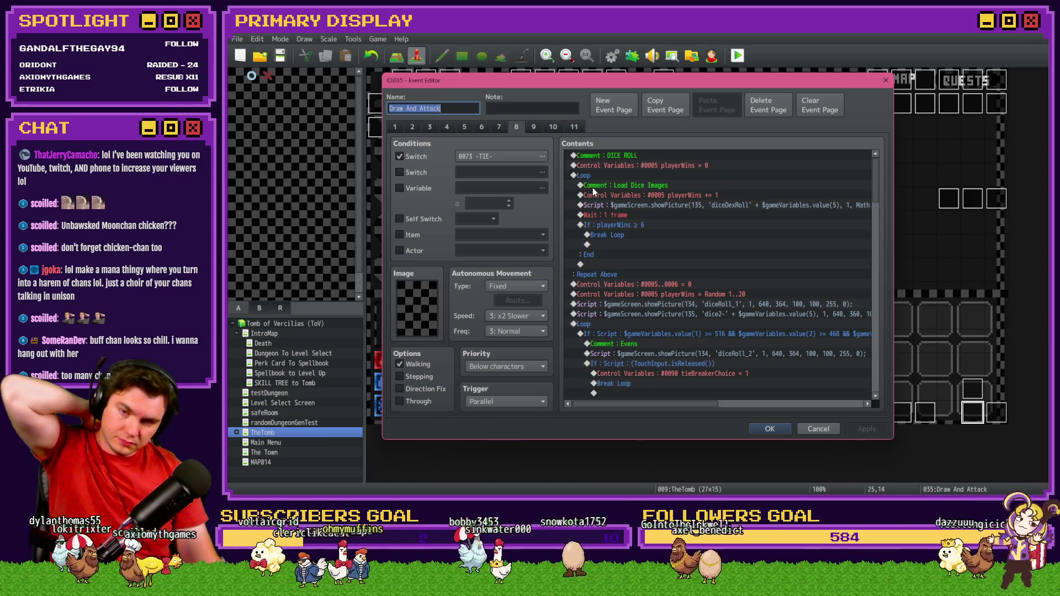
Review the dice-image loop, tieBreakerChoice = 1 and = 2 commands, Play it out loop and 40-frame wait
{"action": "left_click", "coordinate": [604, 176]}
{"action": "scroll", "coordinate": [624, 218], "scroll_direction": "down", "scroll_amount": 3}
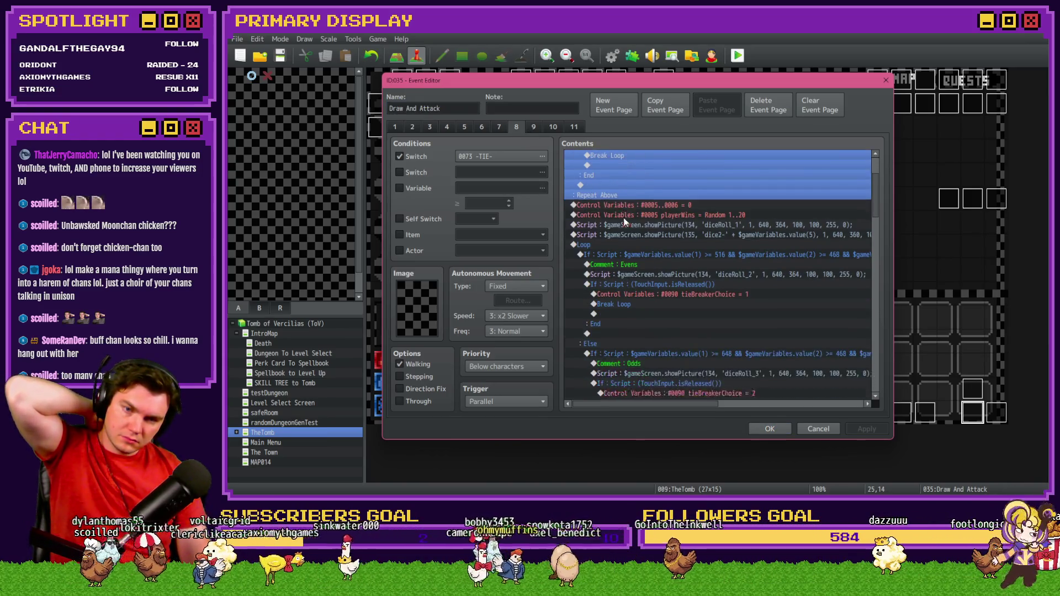
{"action": "scroll", "coordinate": [627, 231], "scroll_direction": "down", "scroll_amount": 2}
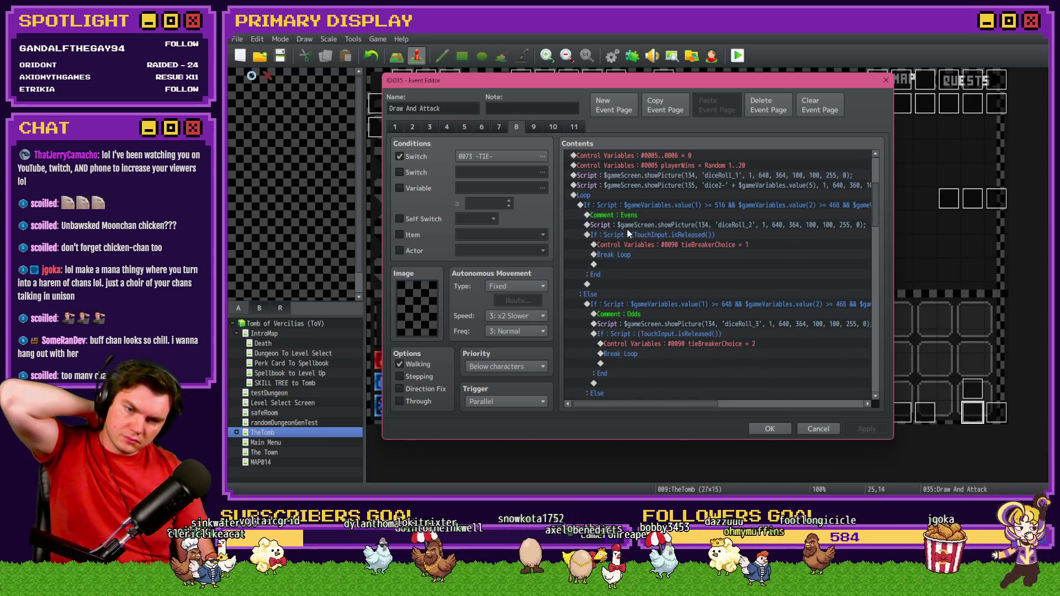
{"action": "left_click", "coordinate": [672, 245]}
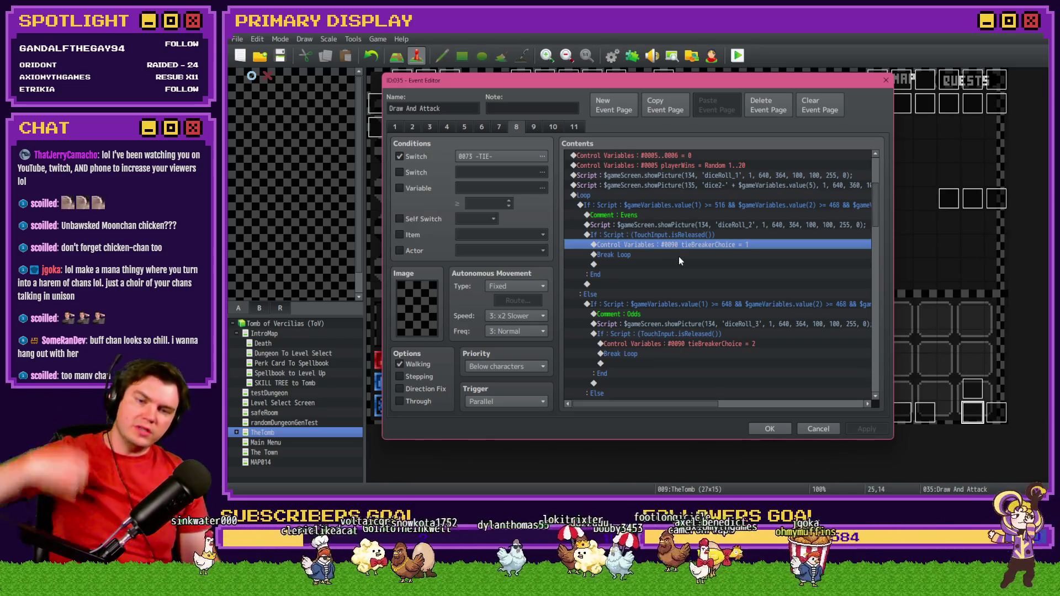
{"action": "left_click", "coordinate": [718, 343]}
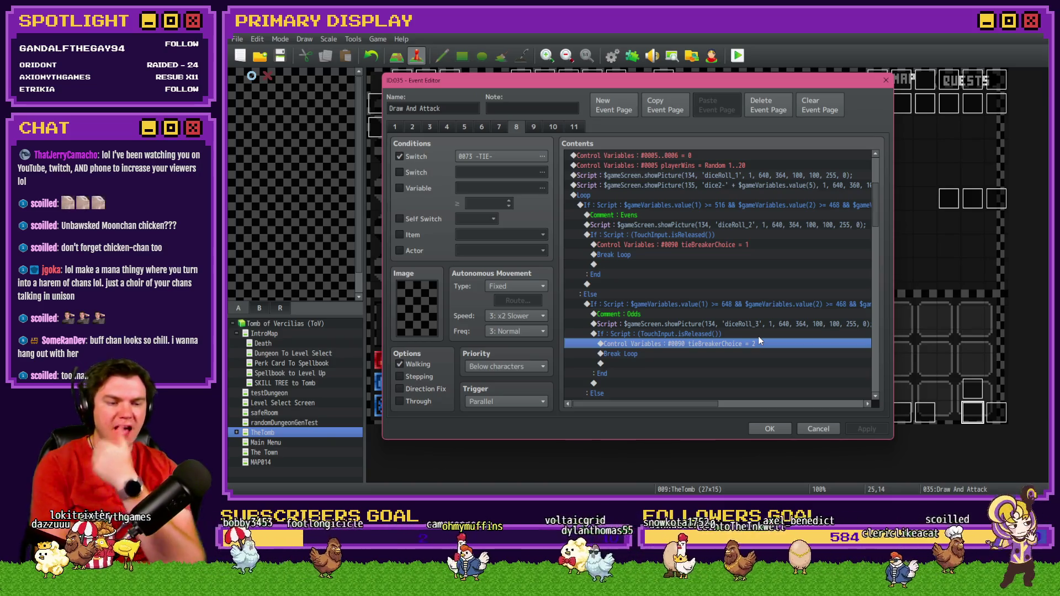
{"action": "scroll", "coordinate": [757, 336], "scroll_direction": "down", "scroll_amount": 3}
{"action": "scroll", "coordinate": [755, 321], "scroll_direction": "down", "scroll_amount": 3}
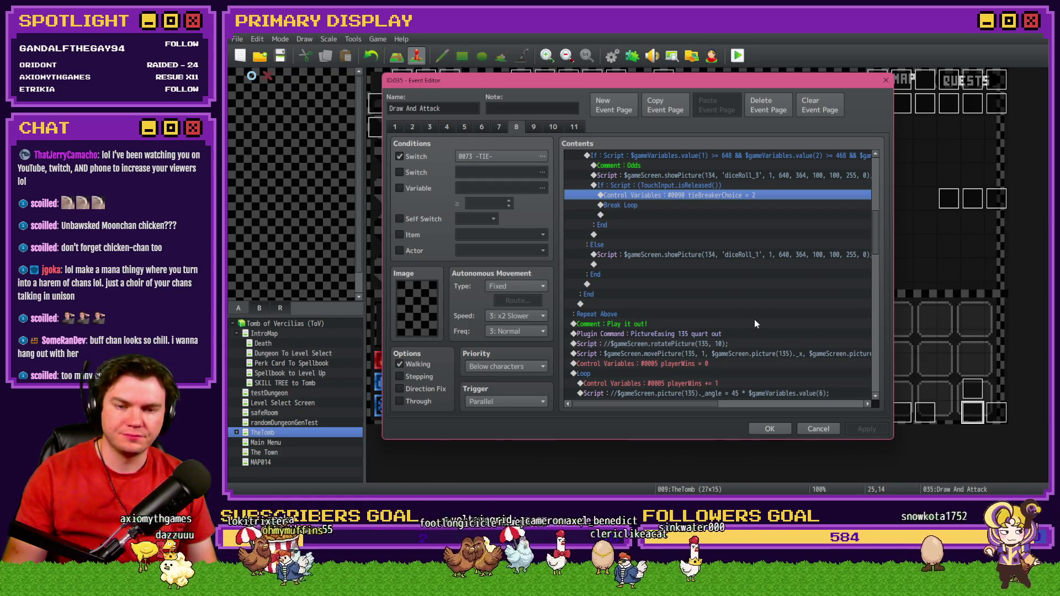
{"action": "scroll", "coordinate": [754, 321], "scroll_direction": "down", "scroll_amount": 3}
{"action": "scroll", "coordinate": [754, 321], "scroll_direction": "down", "scroll_amount": 3}
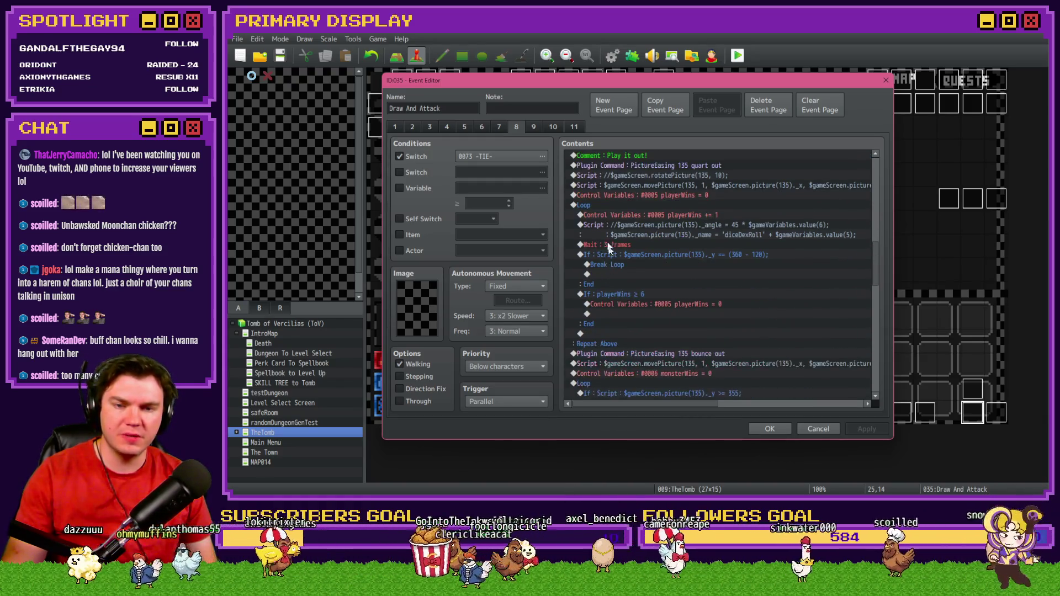
{"action": "left_click", "coordinate": [607, 205]}
{"action": "scroll", "coordinate": [609, 232], "scroll_direction": "down", "scroll_amount": 2}
{"action": "scroll", "coordinate": [609, 232], "scroll_direction": "down", "scroll_amount": 2}
{"action": "scroll", "coordinate": [610, 233], "scroll_direction": "down", "scroll_amount": 2}
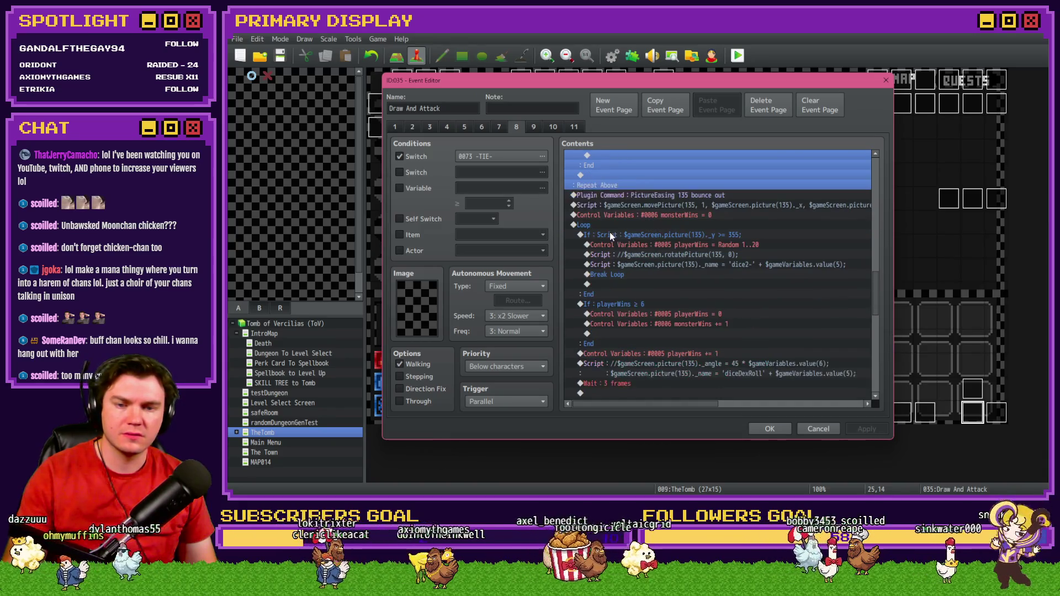
{"action": "scroll", "coordinate": [610, 232], "scroll_direction": "down", "scroll_amount": 2}
{"action": "scroll", "coordinate": [610, 235], "scroll_direction": "down", "scroll_amount": 2}
{"action": "scroll", "coordinate": [612, 239], "scroll_direction": "down", "scroll_amount": 1}
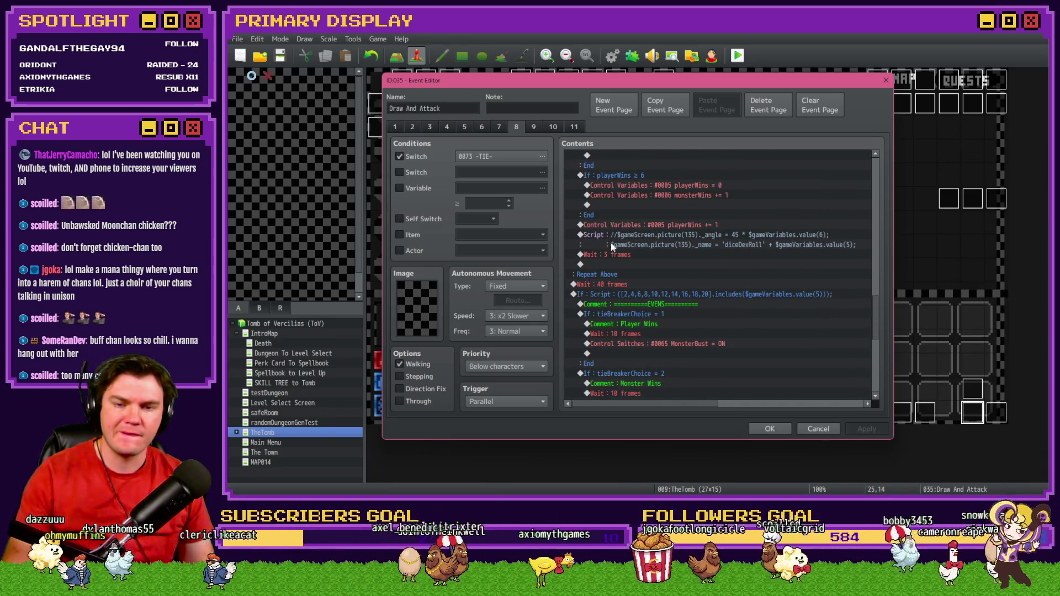
{"action": "left_click", "coordinate": [618, 286]}
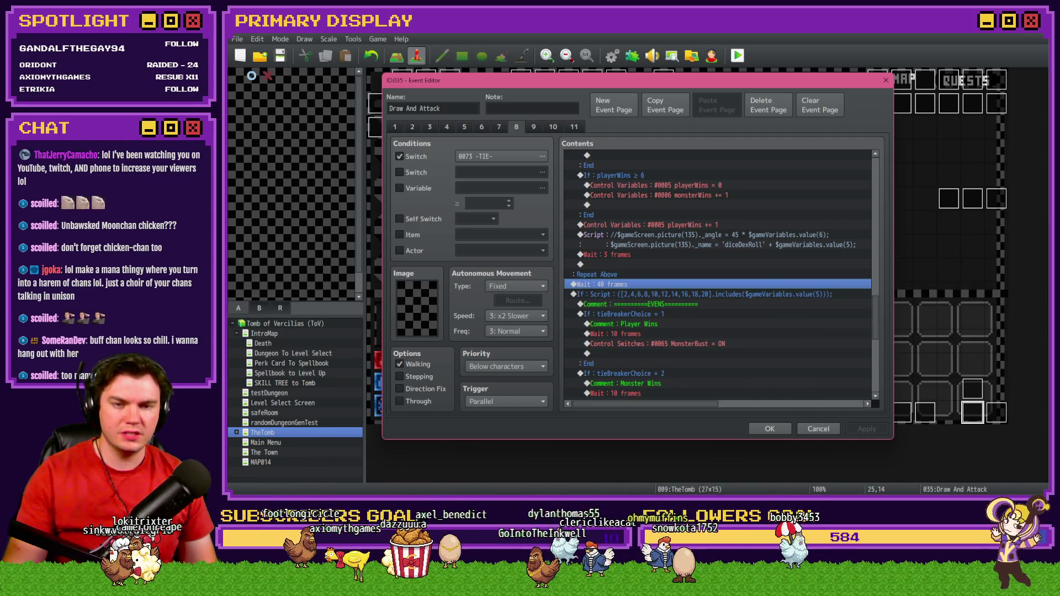
{"action": "key", "text": "alt+Tab"}
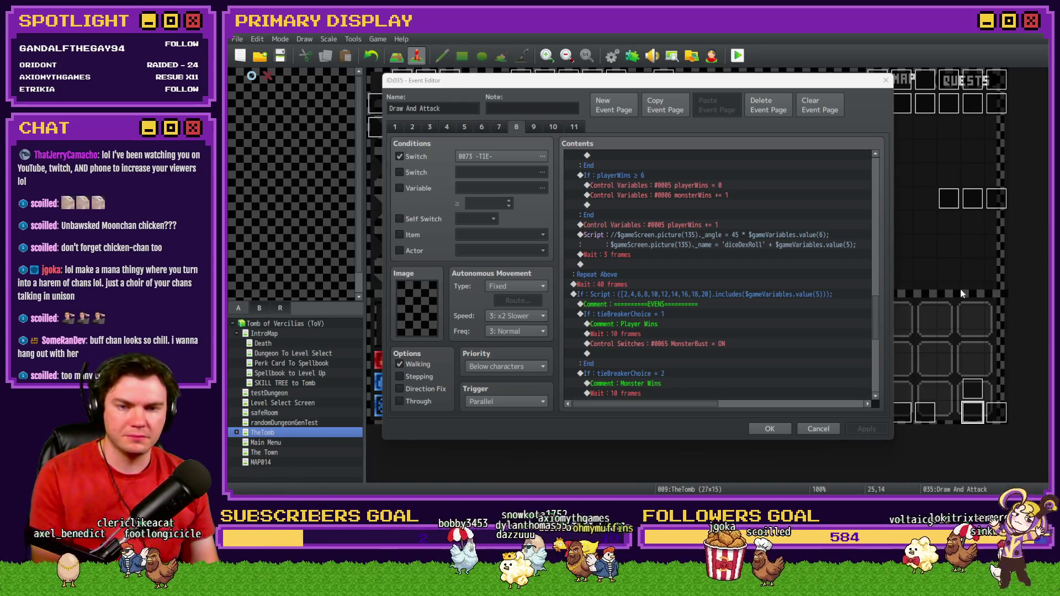
{"action": "scroll", "coordinate": [730, 263], "scroll_direction": "up", "scroll_amount": 2}
{"action": "scroll", "coordinate": [707, 274], "scroll_direction": "up", "scroll_amount": 1}
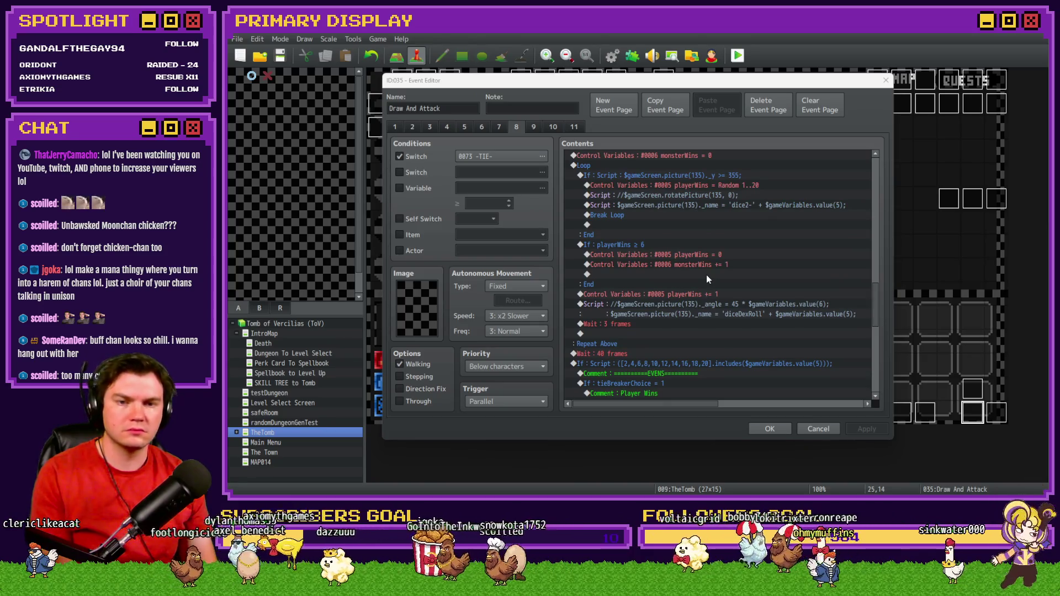
{"action": "scroll", "coordinate": [706, 275], "scroll_direction": "up", "scroll_amount": 2}
{"action": "scroll", "coordinate": [708, 275], "scroll_direction": "up", "scroll_amount": 1}
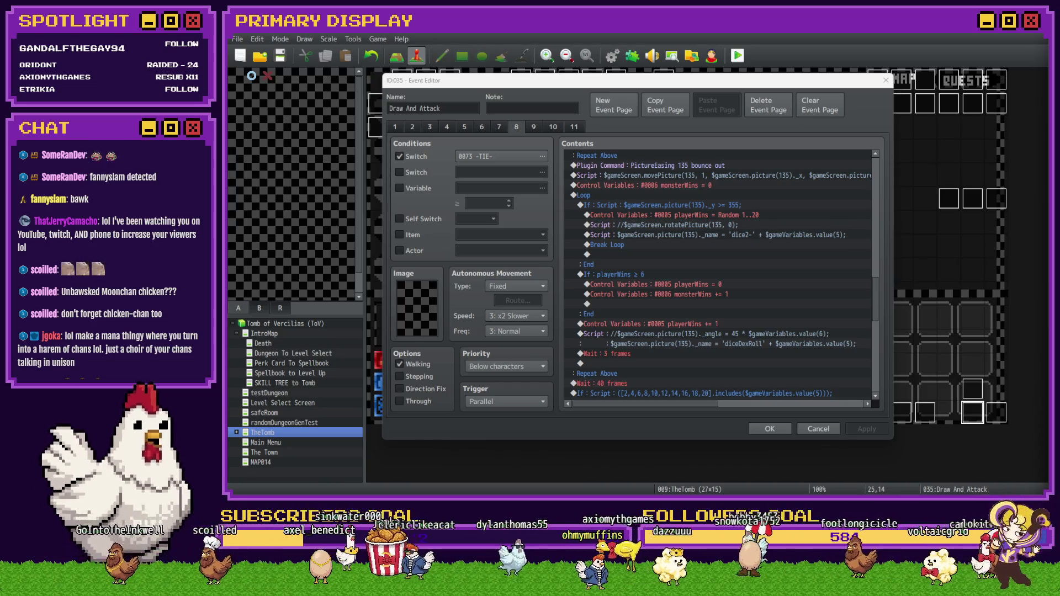
{"action": "left_click", "coordinate": [657, 87]}
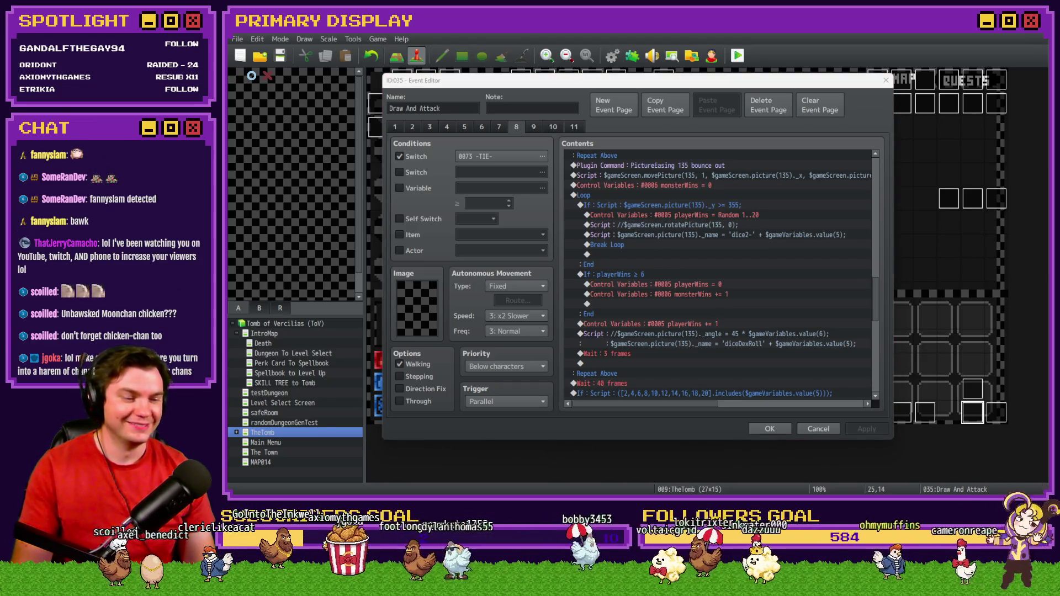
{"action": "left_click", "coordinate": [687, 87]}
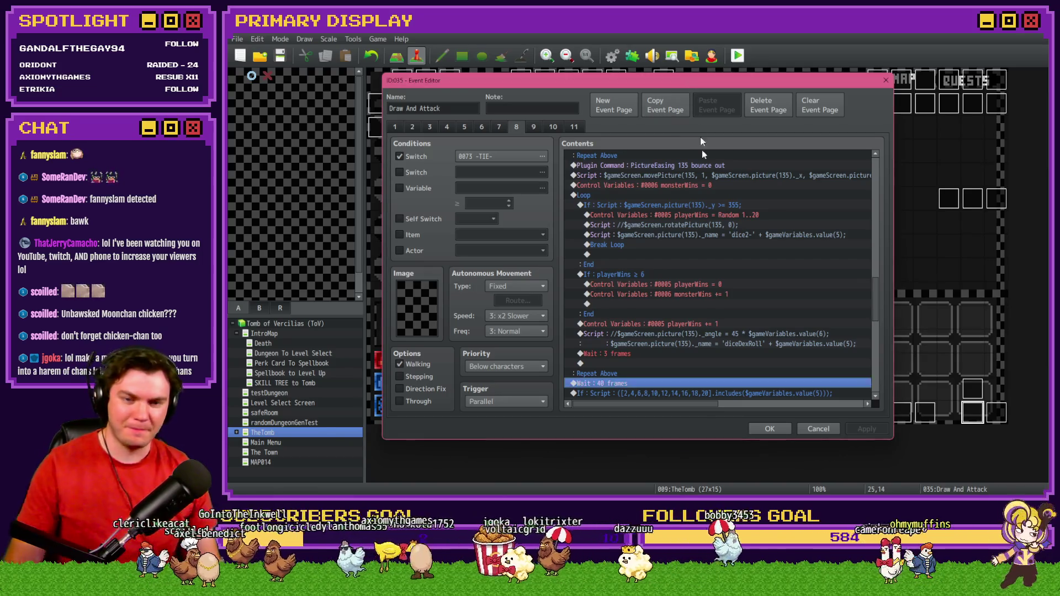
{"action": "scroll", "coordinate": [708, 278], "scroll_direction": "down", "scroll_amount": 1}
{"action": "scroll", "coordinate": [708, 301], "scroll_direction": "up", "scroll_amount": 2}
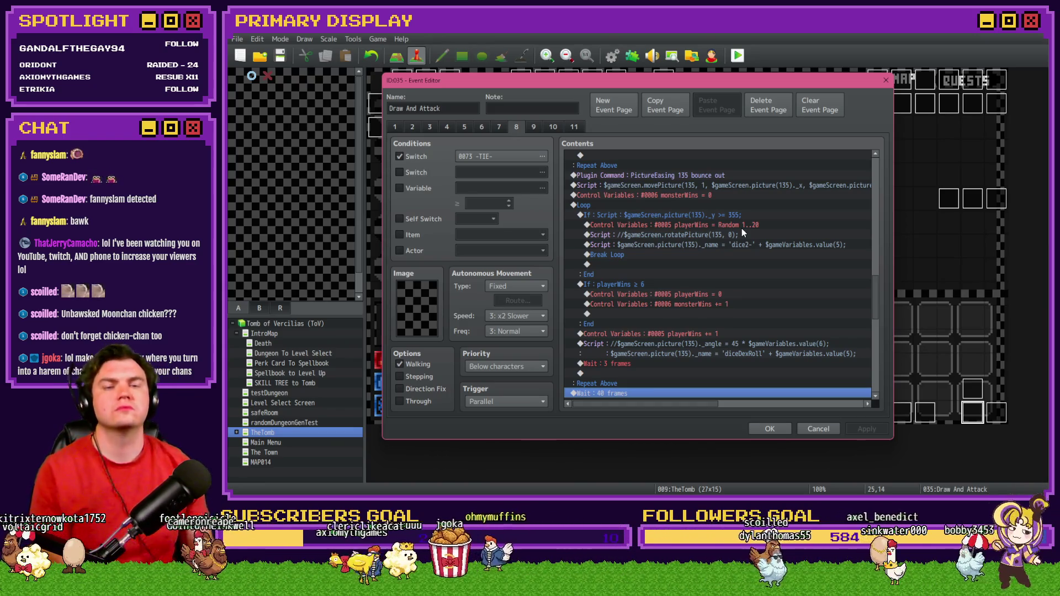
{"action": "left_click", "coordinate": [742, 226]}
{"action": "scroll", "coordinate": [709, 276], "scroll_direction": "up", "scroll_amount": 2}
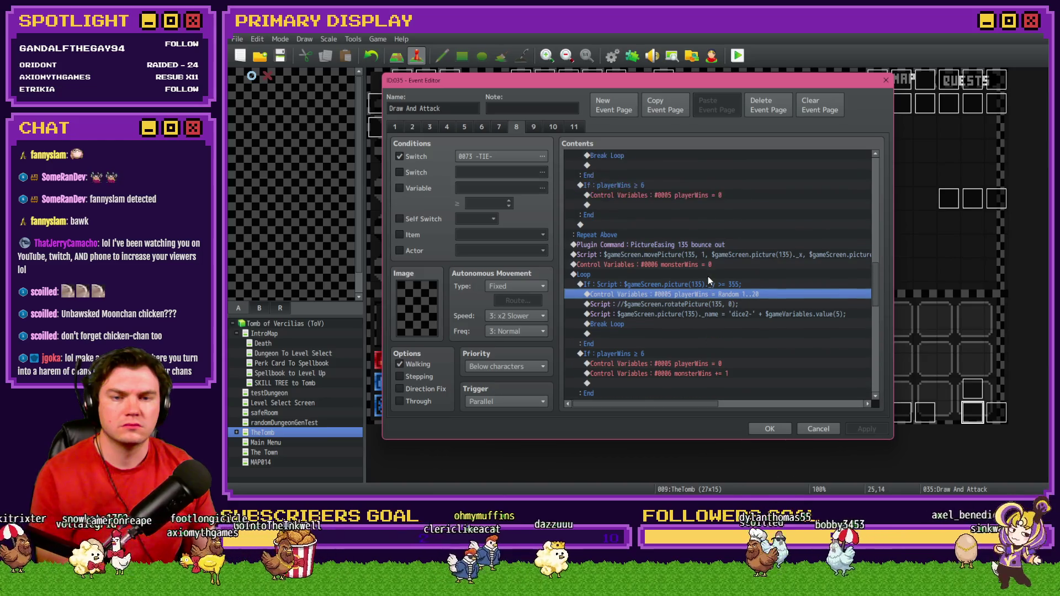
{"action": "scroll", "coordinate": [708, 277], "scroll_direction": "up", "scroll_amount": 2}
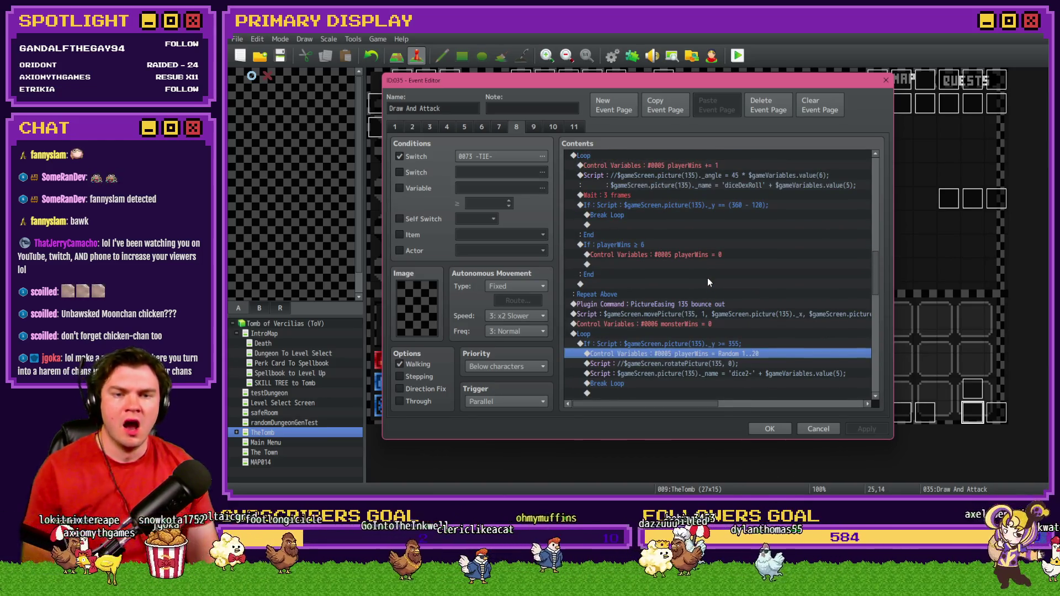
{"action": "scroll", "coordinate": [706, 280], "scroll_direction": "up", "scroll_amount": 2}
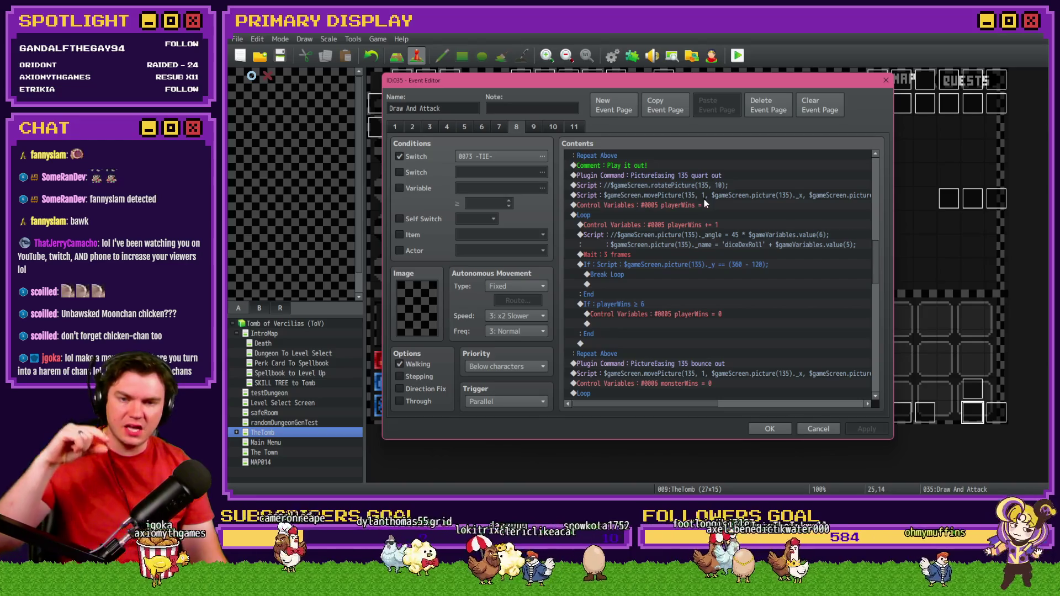
{"action": "left_click", "coordinate": [677, 218]}
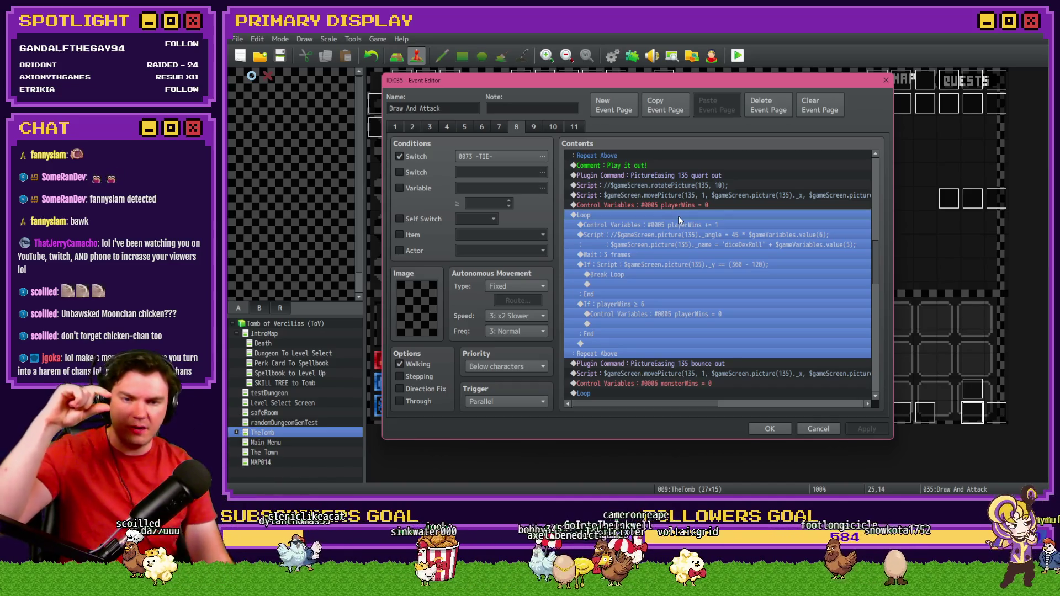
{"action": "scroll", "coordinate": [678, 216], "scroll_direction": "down", "scroll_amount": 2}
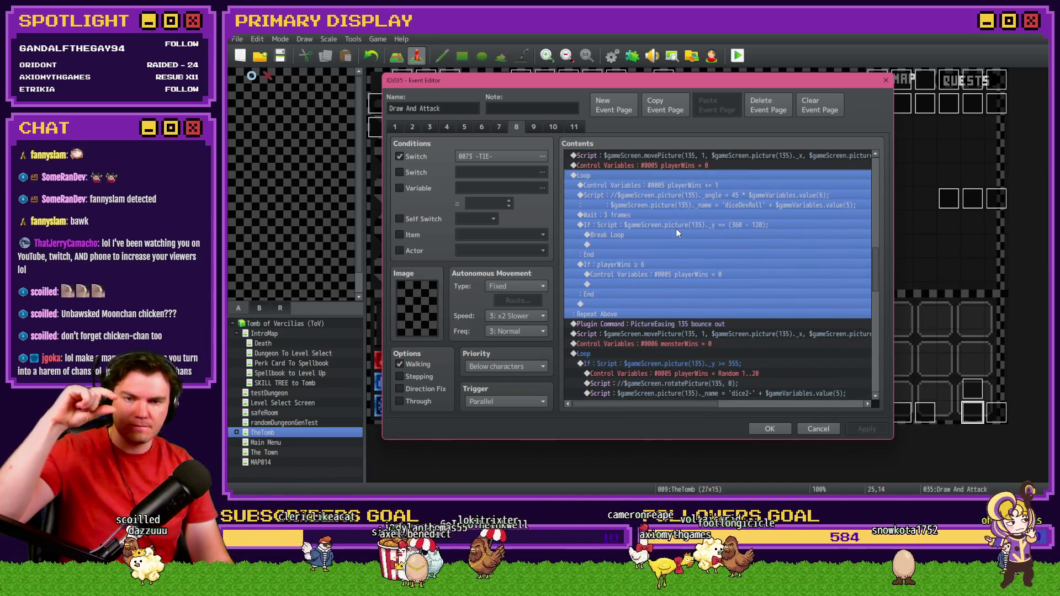
{"action": "left_click", "coordinate": [675, 227]}
{"action": "left_click", "coordinate": [679, 265]}
{"action": "scroll", "coordinate": [679, 266], "scroll_direction": "down", "scroll_amount": 1}
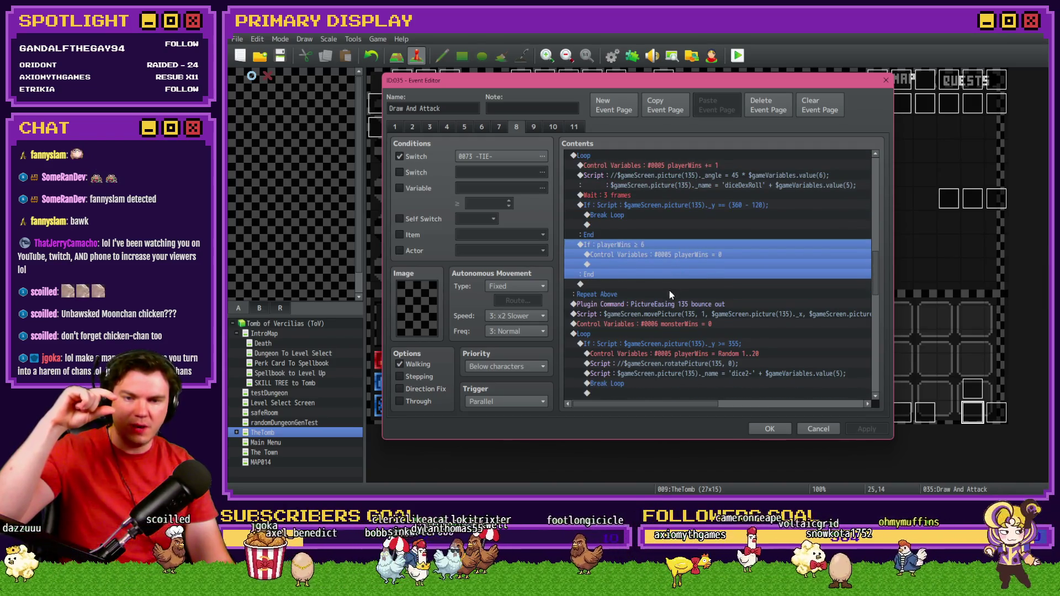
{"action": "left_click", "coordinate": [671, 305]}
{"action": "left_click", "coordinate": [679, 314]}
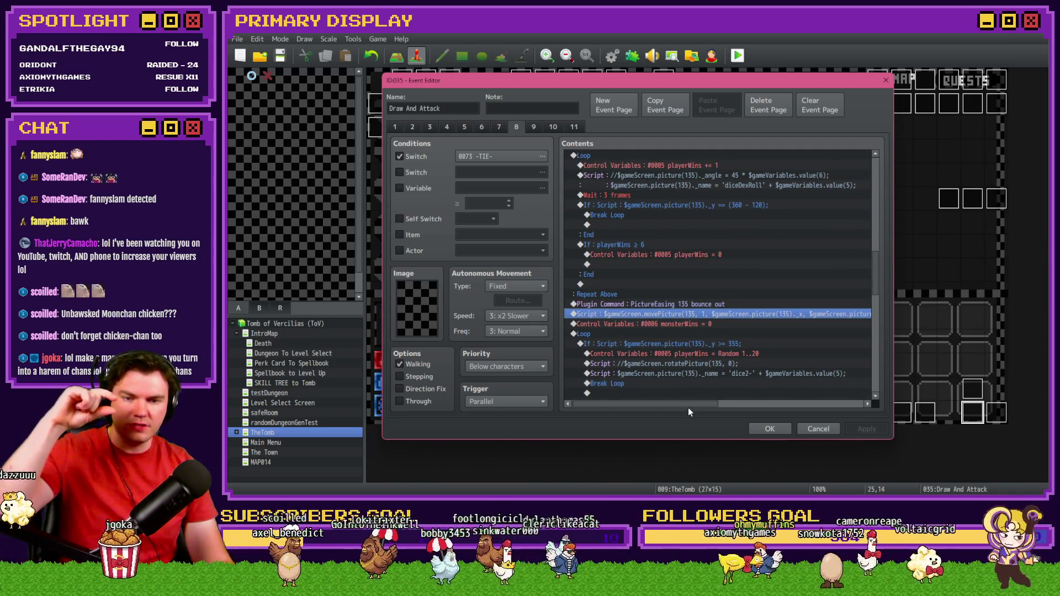
{"action": "mouse_move", "coordinate": [689, 406]}
{"action": "left_mouse_down"}
{"action": "mouse_move", "coordinate": [750, 414]}
{"action": "mouse_move", "coordinate": [668, 428]}
{"action": "left_mouse_up"}
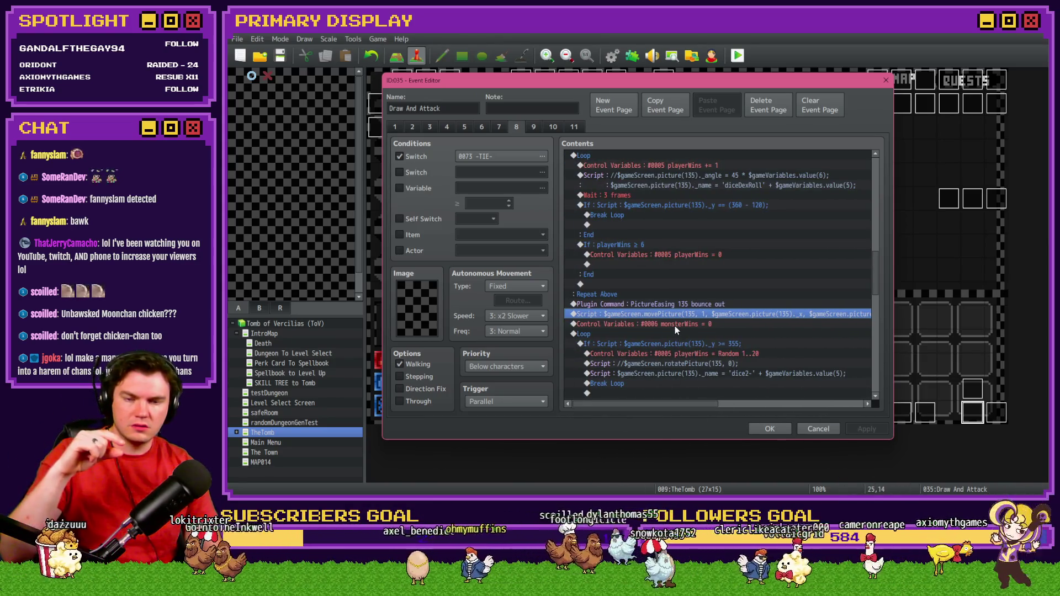
{"action": "left_click", "coordinate": [676, 326]}
{"action": "scroll", "coordinate": [675, 335], "scroll_direction": "down", "scroll_amount": 3}
{"action": "left_click", "coordinate": [702, 286]}
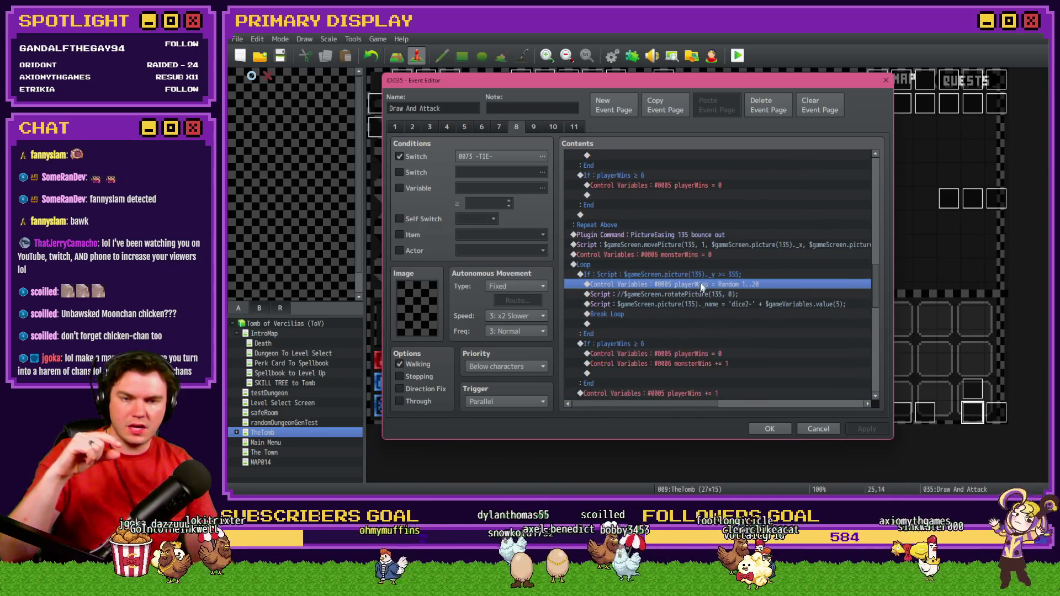
{"action": "left_click", "coordinate": [720, 285]}
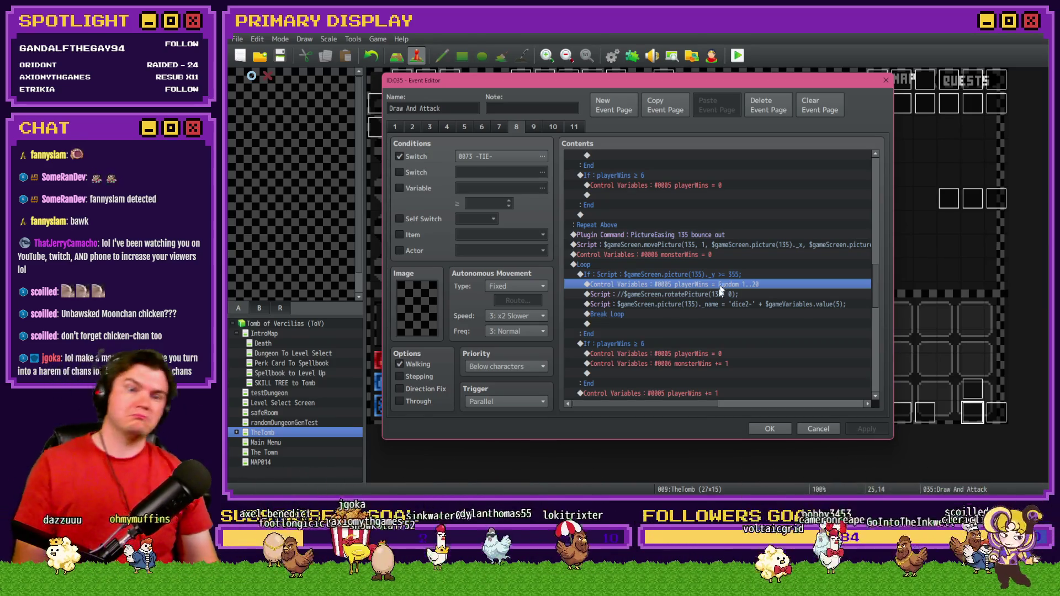
{"action": "scroll", "coordinate": [712, 337], "scroll_direction": "down", "scroll_amount": 2}
{"action": "scroll", "coordinate": [712, 343], "scroll_direction": "down", "scroll_amount": 4}
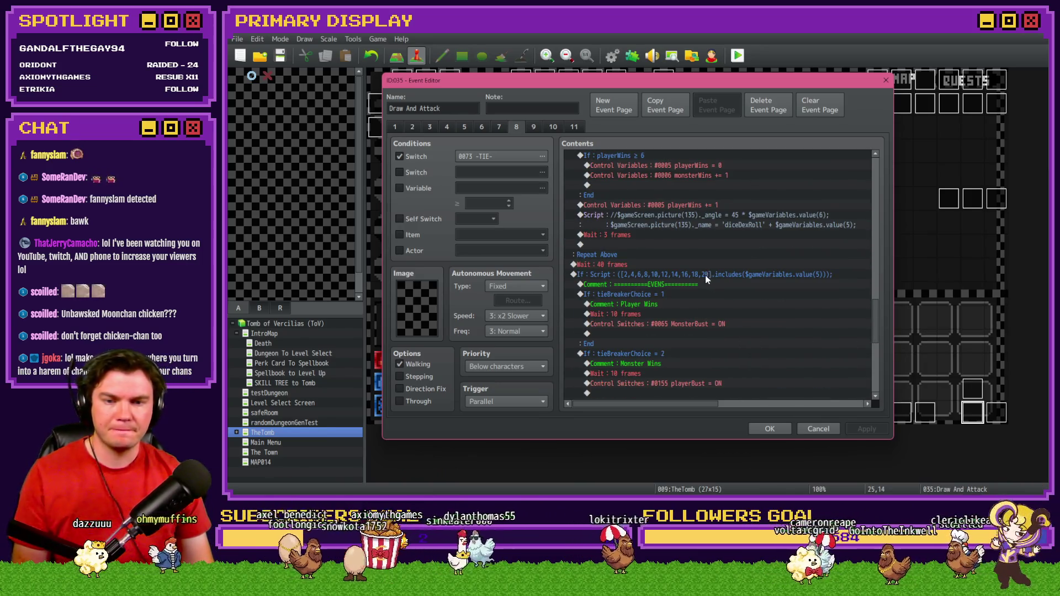
{"action": "double_click", "coordinate": [704, 275]}
{"action": "triple_click", "coordinate": [774, 326]}
{"action": "left_click", "coordinate": [808, 364]}
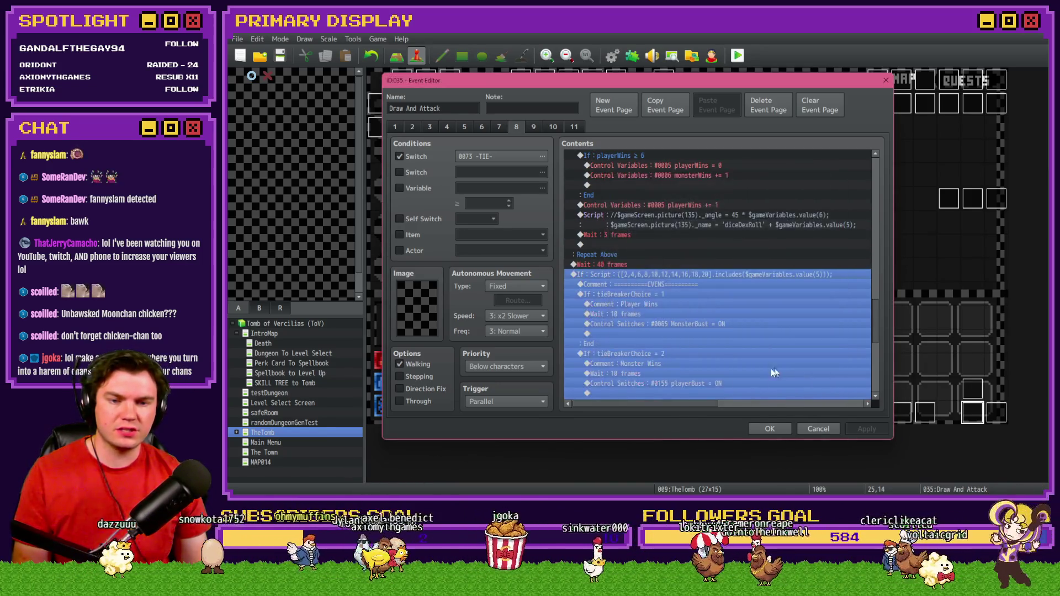
{"action": "scroll", "coordinate": [735, 374], "scroll_direction": "up", "scroll_amount": 4}
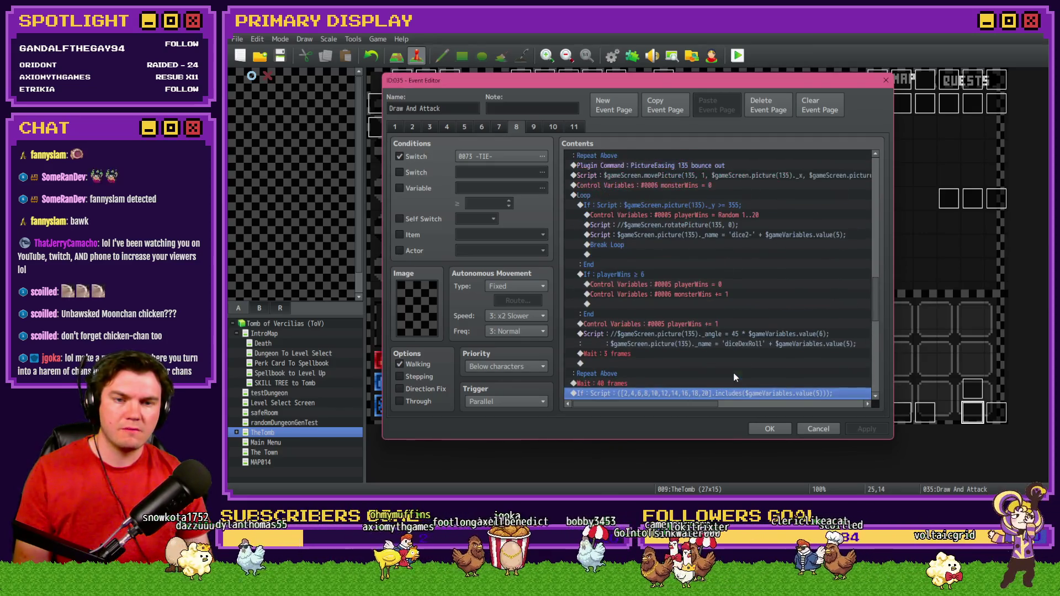
{"action": "left_click", "coordinate": [736, 216]}
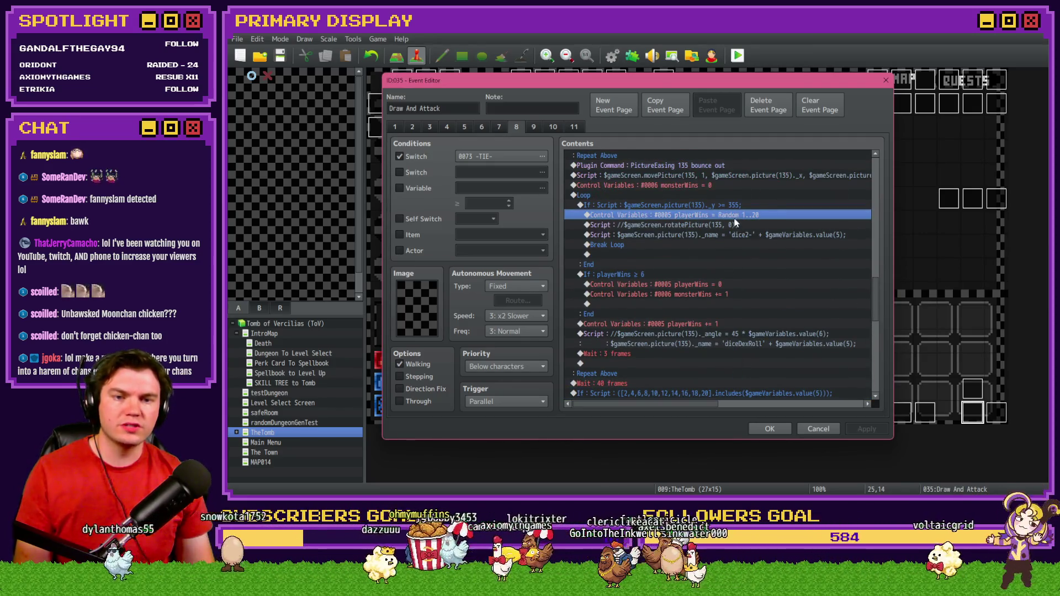
{"action": "key", "text": "Insert"}
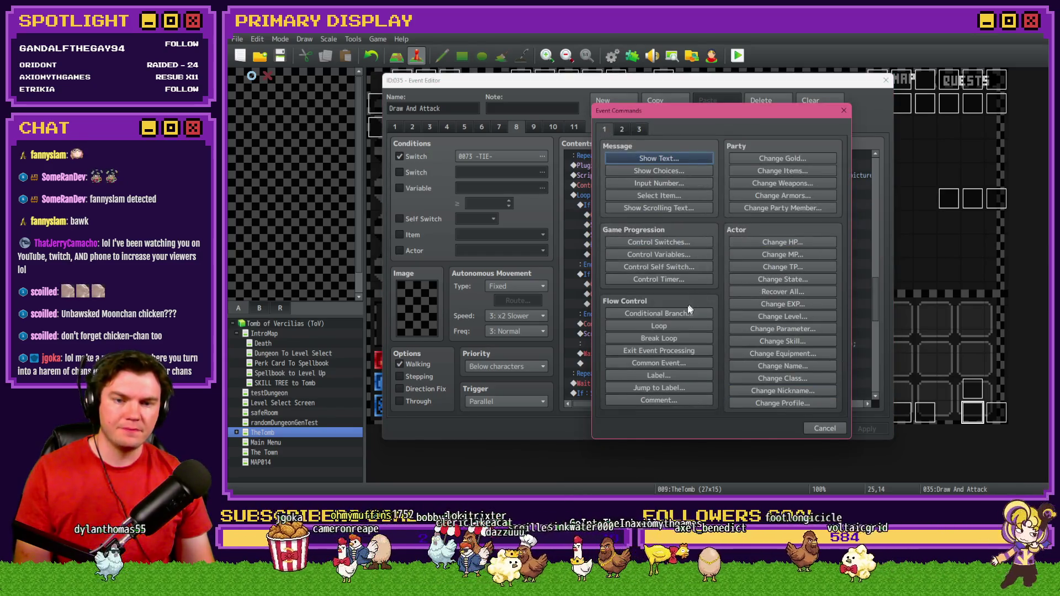
Insert a Conditional Branch with a Script condition checking the roll against the even-number array
{"action": "left_click", "coordinate": [688, 310]}
{"action": "left_click", "coordinate": [668, 196]}
{"action": "left_click", "coordinate": [703, 323]}
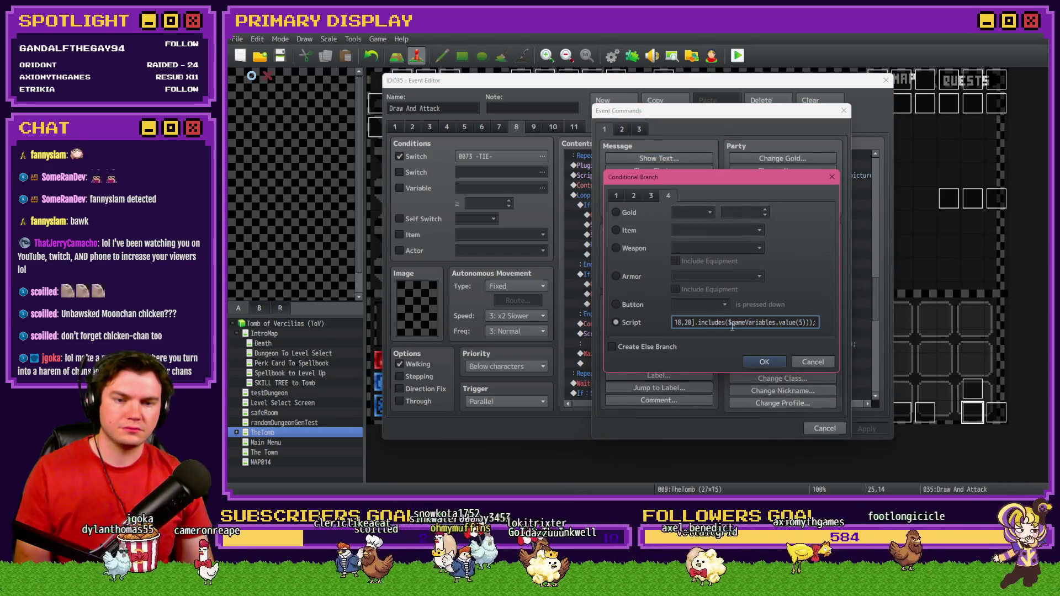
{"action": "left_click", "coordinate": [689, 322]}
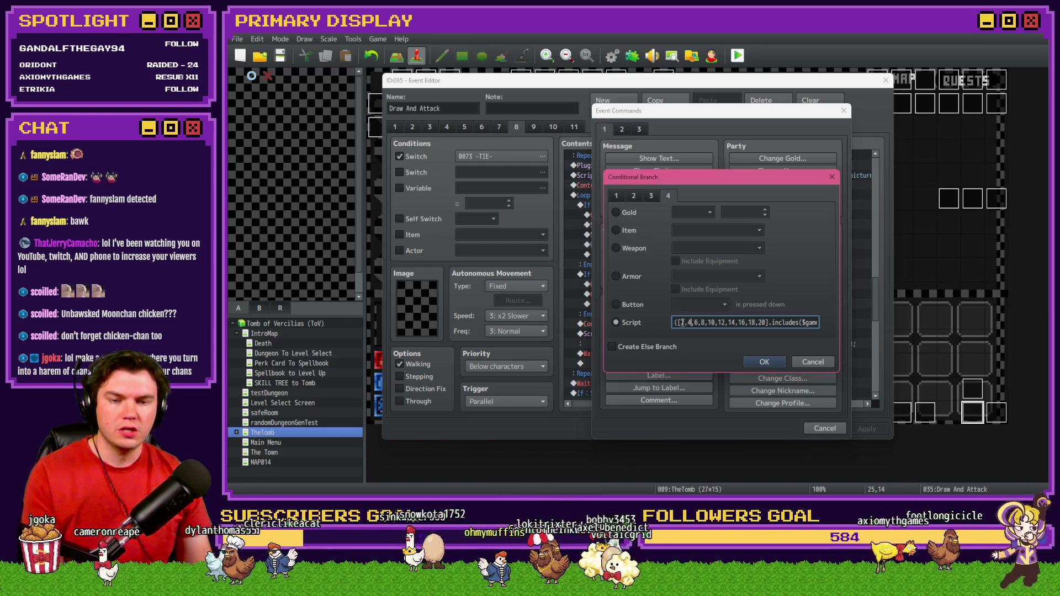
{"action": "type", "text": "6,"}
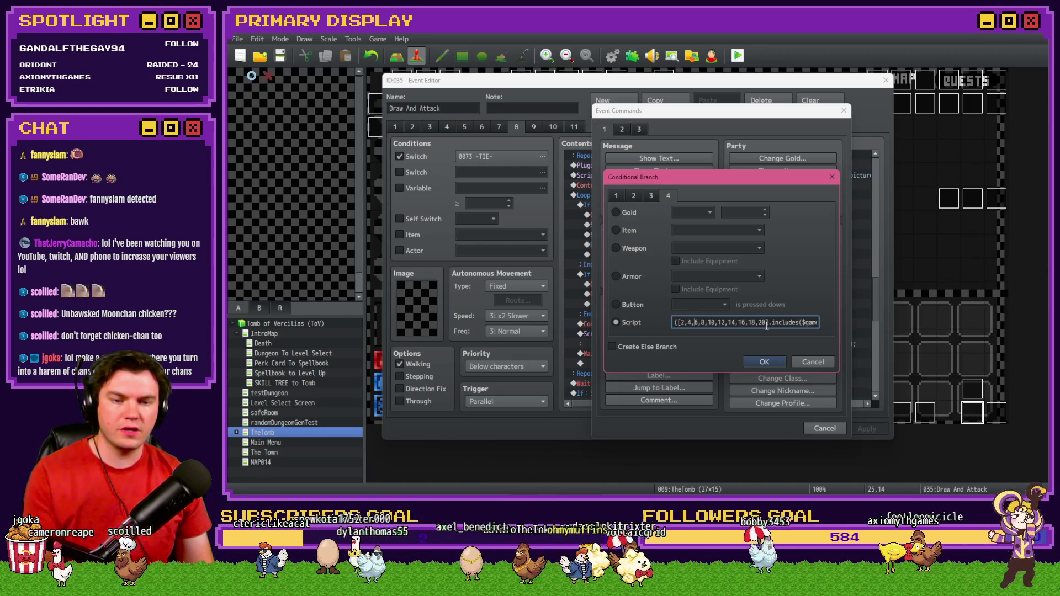
{"action": "left_click", "coordinate": [803, 323]}
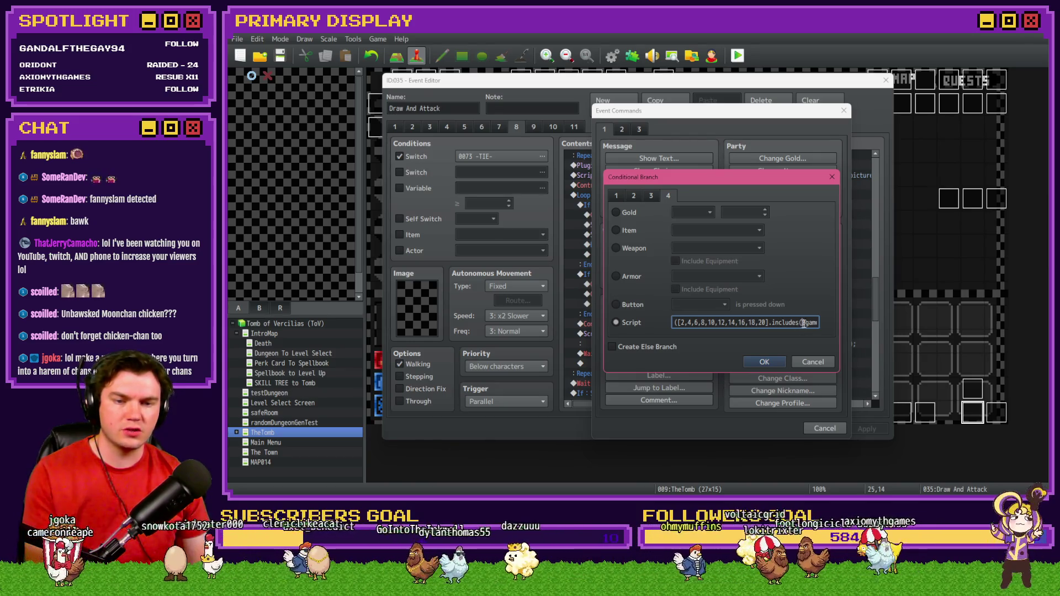
{"action": "left_click", "coordinate": [764, 362]}
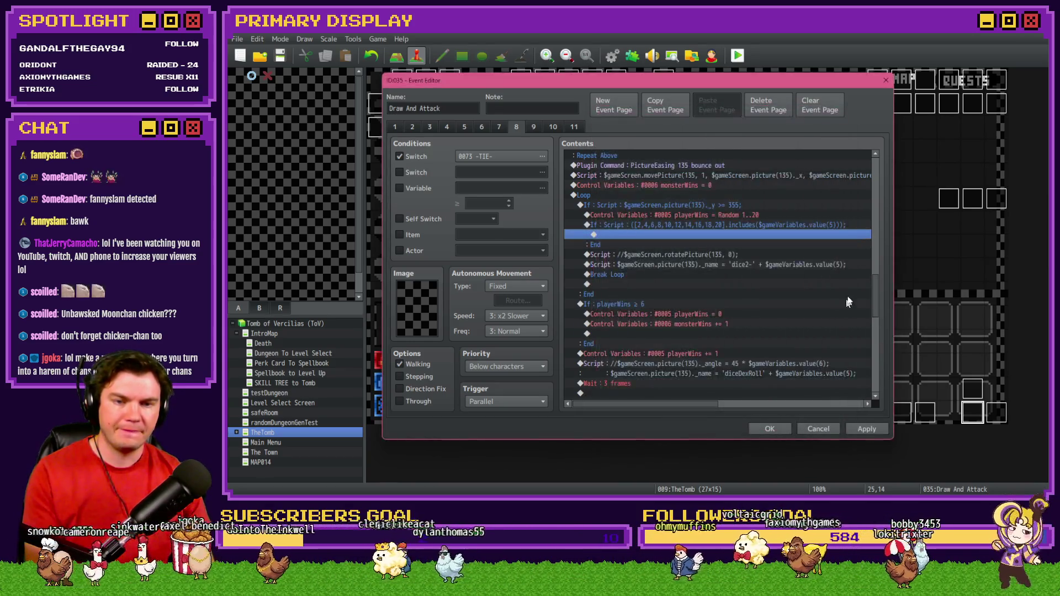
{"action": "scroll", "coordinate": [881, 253], "scroll_direction": "down", "scroll_amount": 5}
{"action": "scroll", "coordinate": [889, 204], "scroll_direction": "up", "scroll_amount": 4}
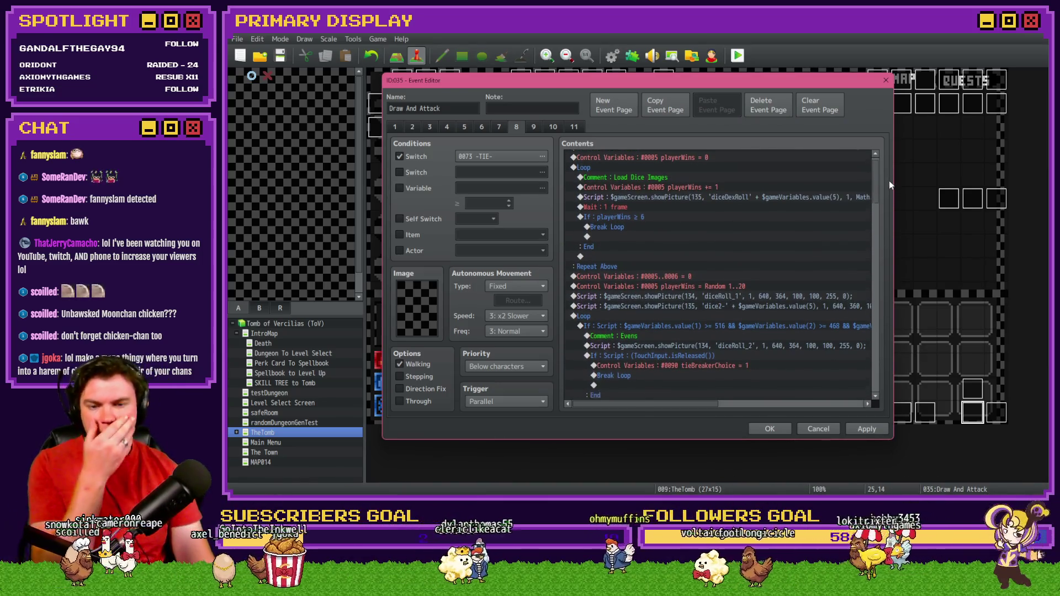
{"action": "scroll", "coordinate": [889, 181], "scroll_direction": "down", "scroll_amount": 1}
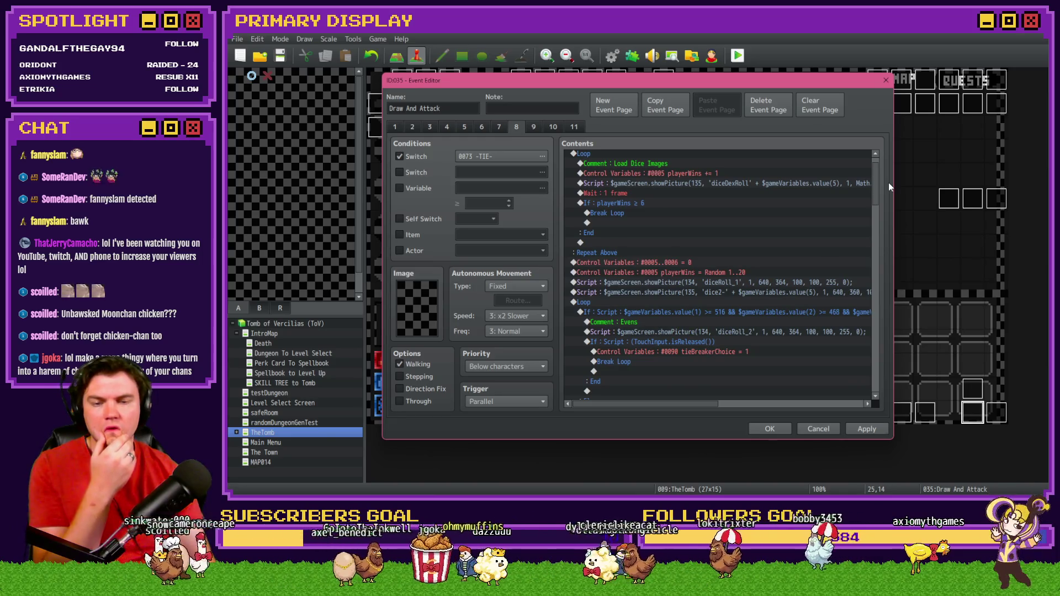
{"action": "scroll", "coordinate": [889, 183], "scroll_direction": "down", "scroll_amount": 3}
{"action": "scroll", "coordinate": [889, 224], "scroll_direction": "down", "scroll_amount": 3}
{"action": "scroll", "coordinate": [889, 274], "scroll_direction": "down", "scroll_amount": 3}
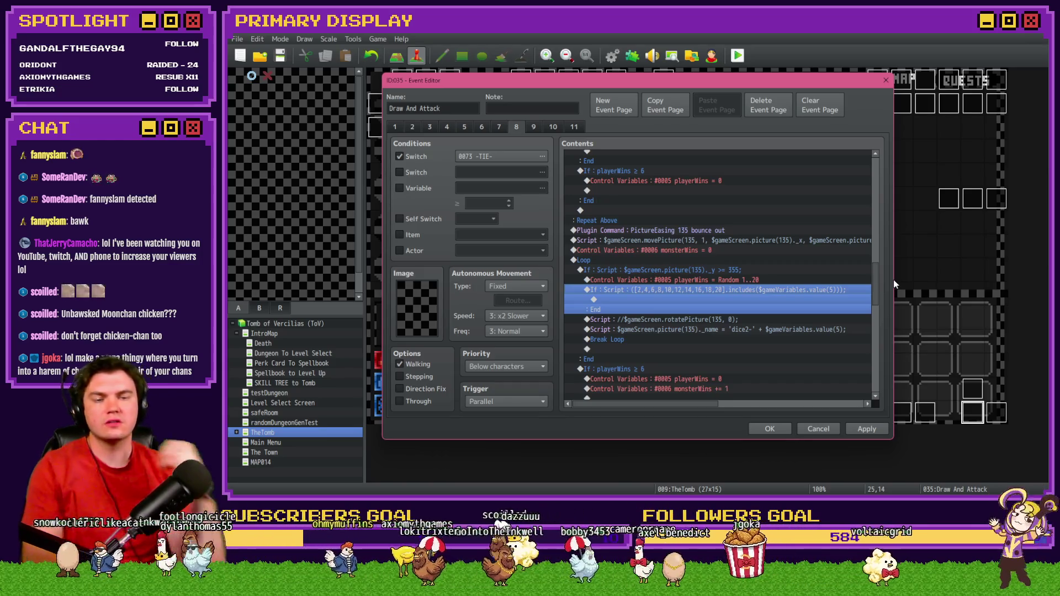
{"action": "left_click_drag", "start_coordinate": [877, 278], "coordinate": [878, 199]}
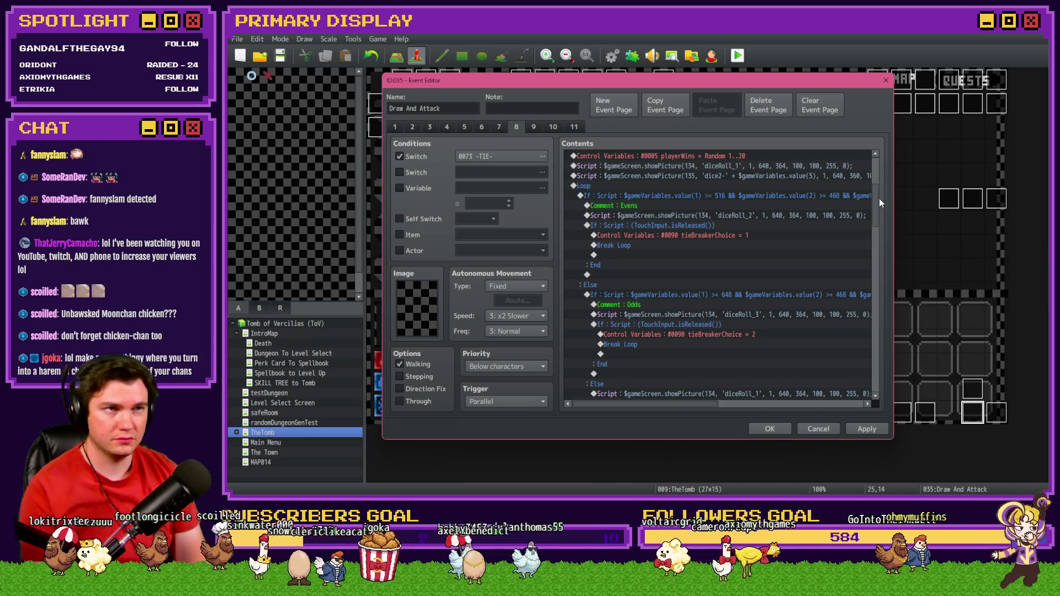
{"action": "left_click_drag", "start_coordinate": [879, 198], "coordinate": [878, 277]}
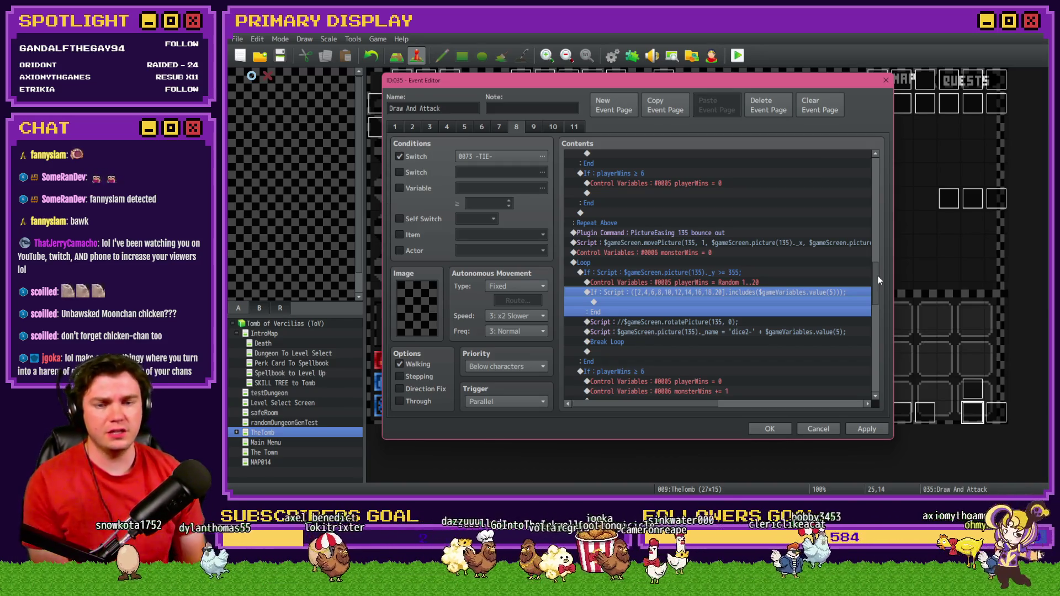
{"action": "left_click", "coordinate": [551, 126]}
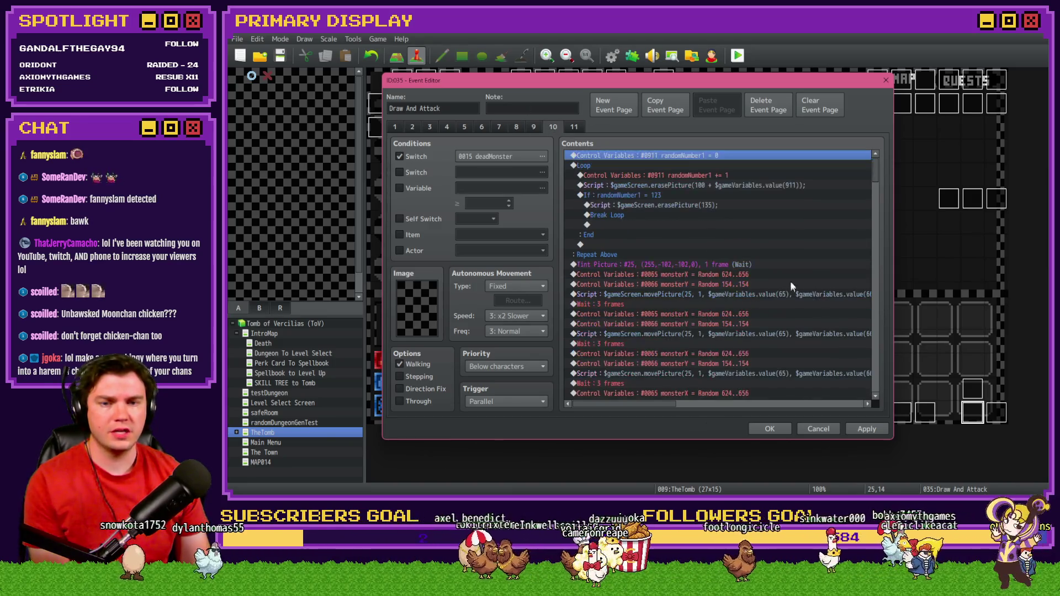
{"action": "scroll", "coordinate": [874, 205], "scroll_direction": "down", "scroll_amount": 3}
{"action": "scroll", "coordinate": [875, 206], "scroll_direction": "down", "scroll_amount": 2}
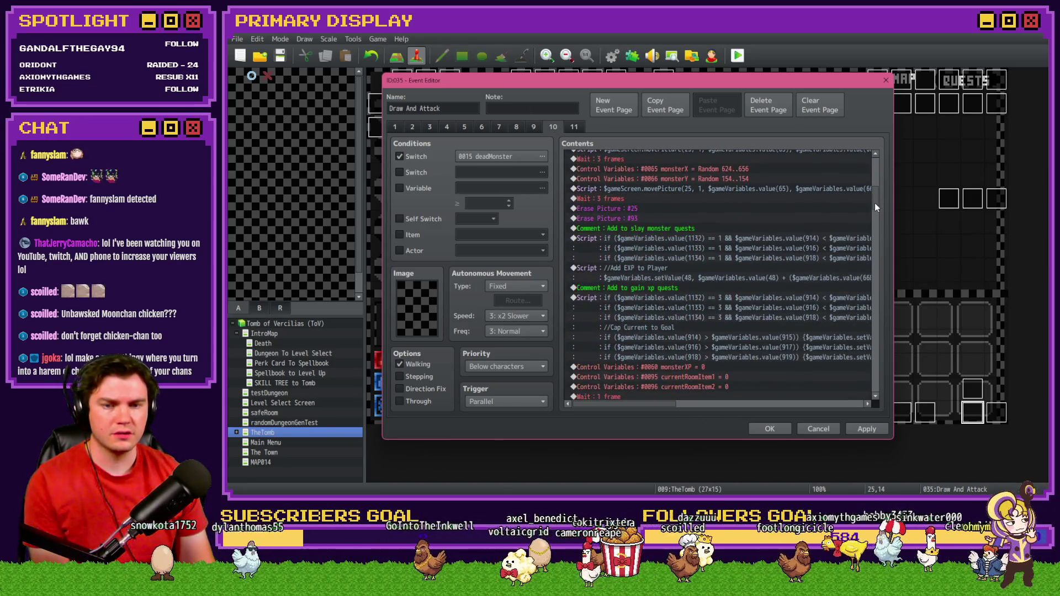
Compare the dodge-check branches on pages 5, 10 and 9, then reselect page 8's Random 1..20 roll
{"action": "left_click", "coordinate": [468, 128]}
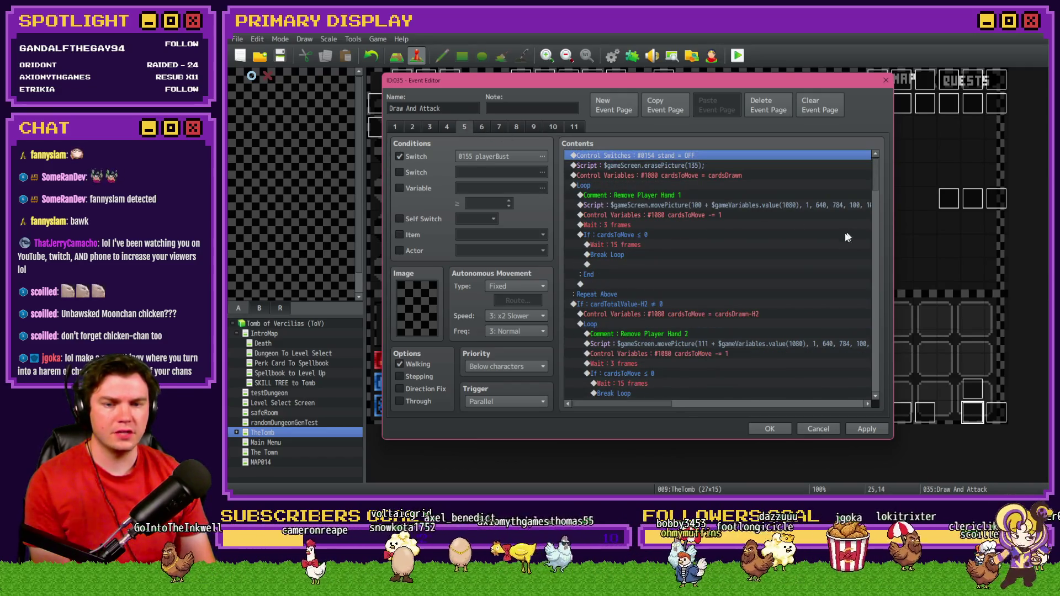
{"action": "scroll", "coordinate": [774, 330], "scroll_direction": "down", "scroll_amount": 5}
{"action": "scroll", "coordinate": [774, 330], "scroll_direction": "down", "scroll_amount": 5}
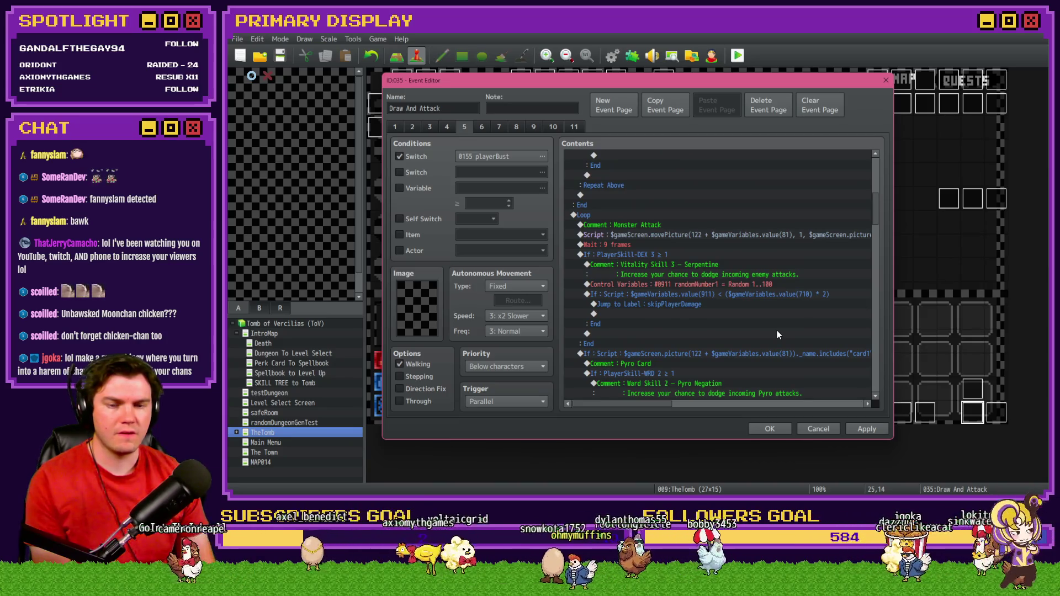
{"action": "left_click", "coordinate": [717, 284]}
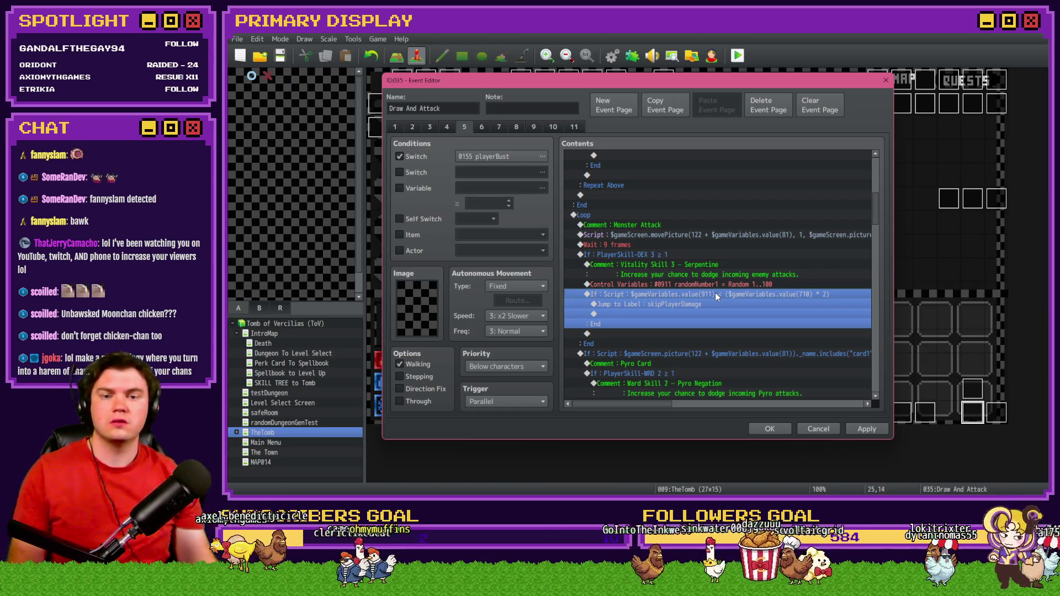
{"action": "left_click", "coordinate": [706, 266]}
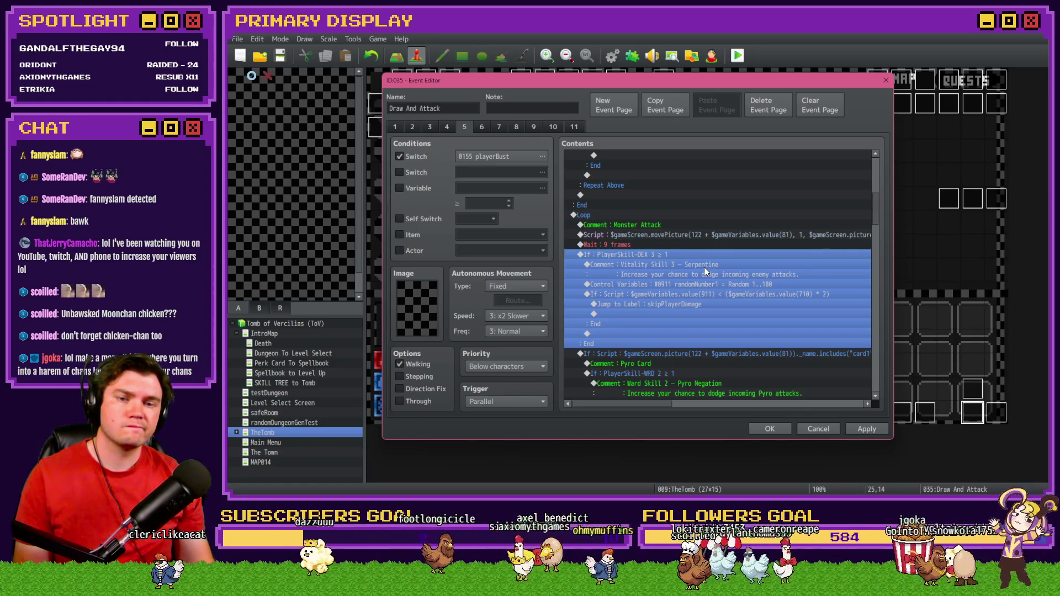
{"action": "left_click", "coordinate": [573, 126]}
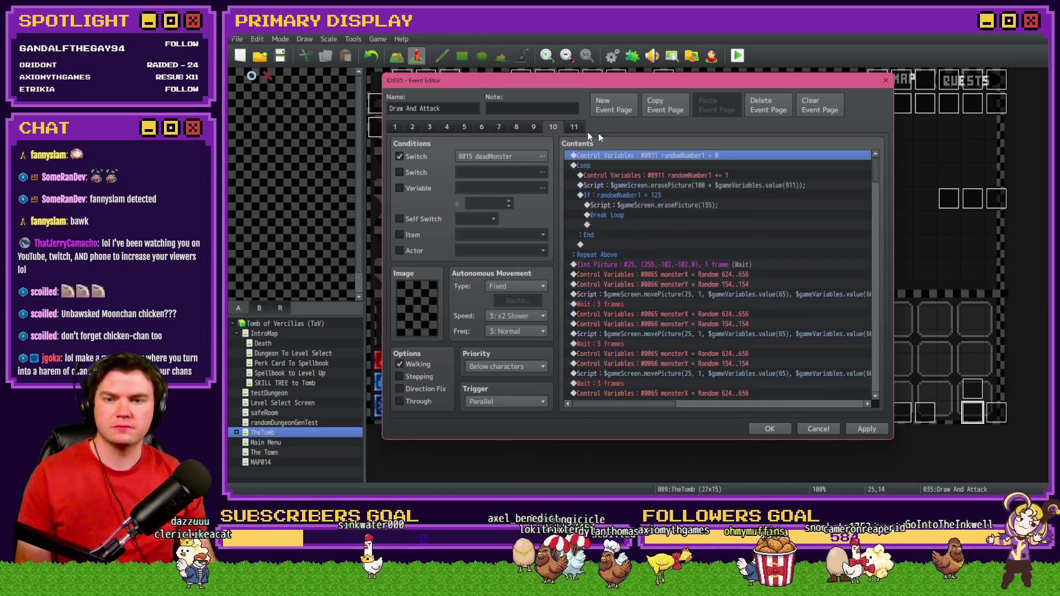
{"action": "left_click_drag", "start_coordinate": [871, 171], "coordinate": [877, 175]}
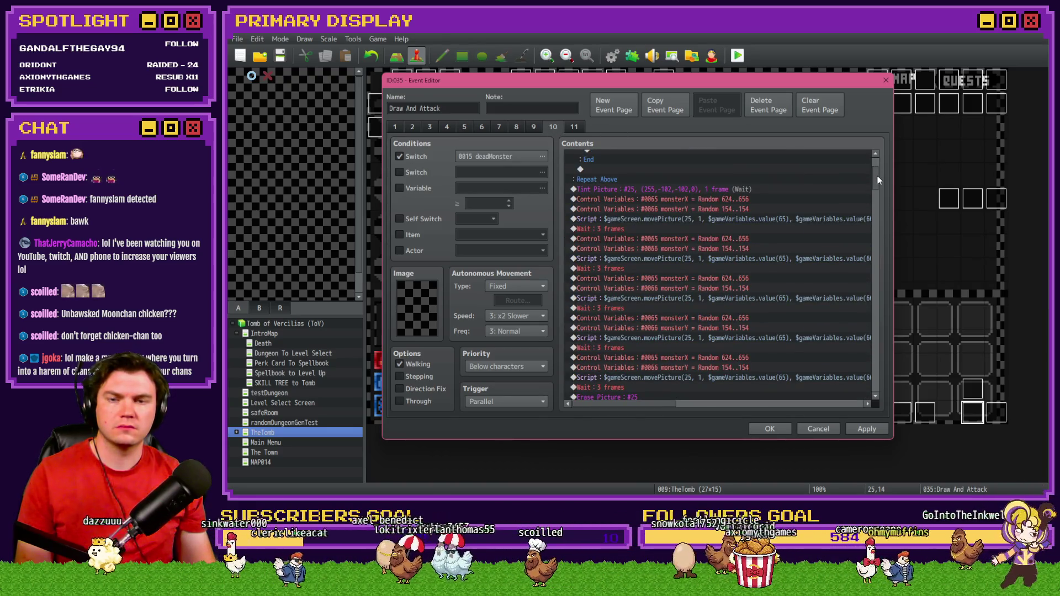
{"action": "left_click", "coordinate": [534, 128]}
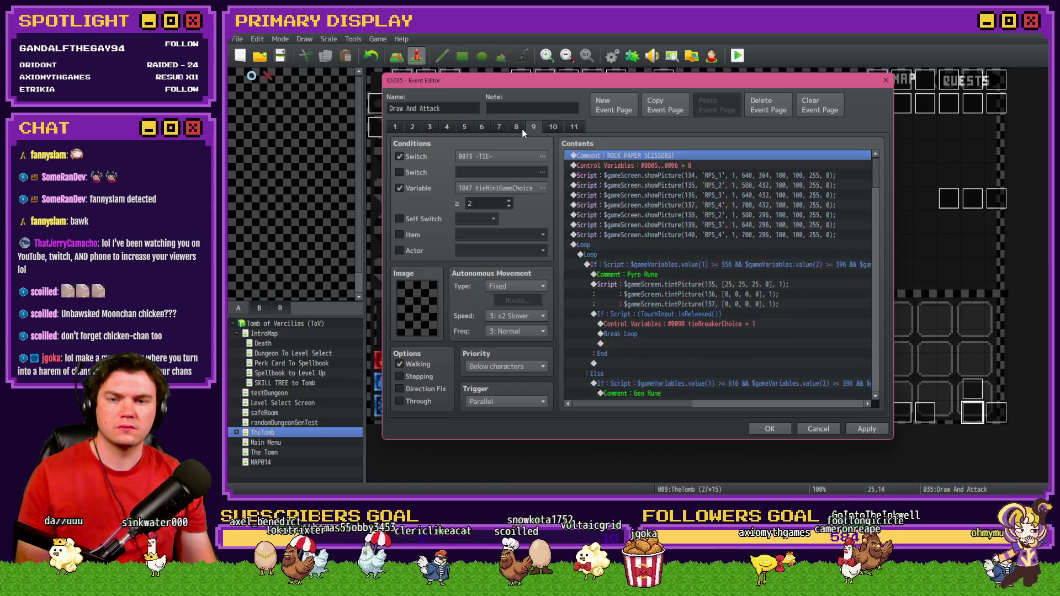
{"action": "left_click", "coordinate": [516, 126]}
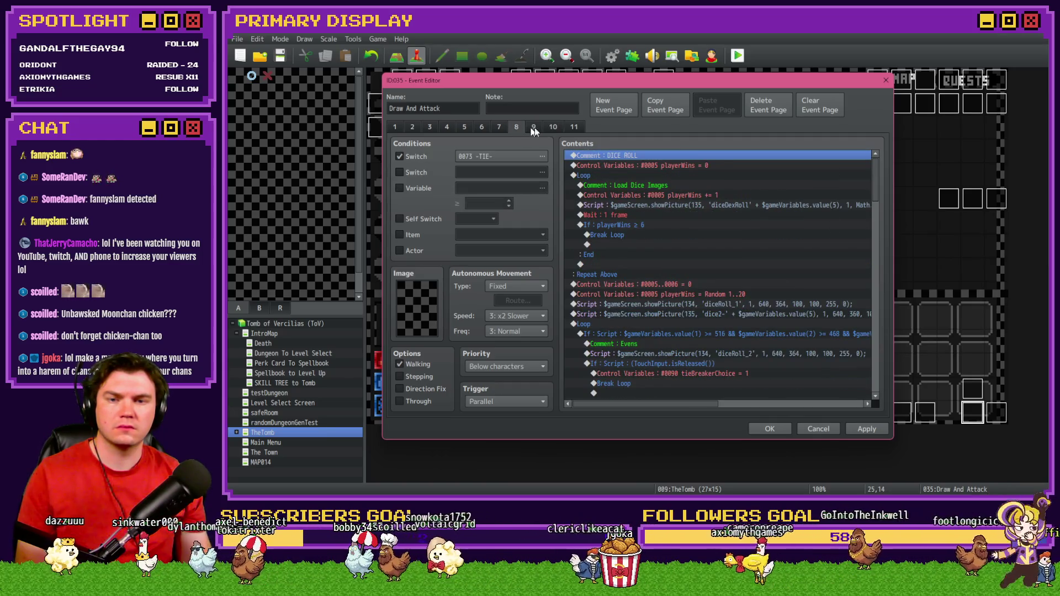
{"action": "left_click_drag", "start_coordinate": [882, 186], "coordinate": [887, 293]}
{"action": "left_click", "coordinate": [748, 234]}
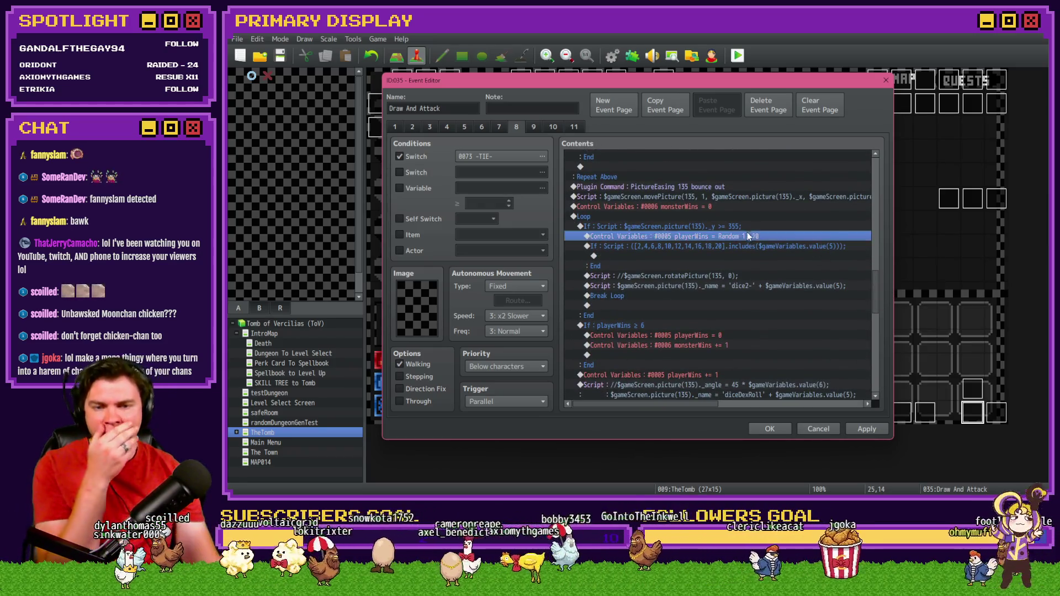
Paste the DEX skill block into the loop after the dice rotation script line
{"action": "left_click", "coordinate": [738, 276]}
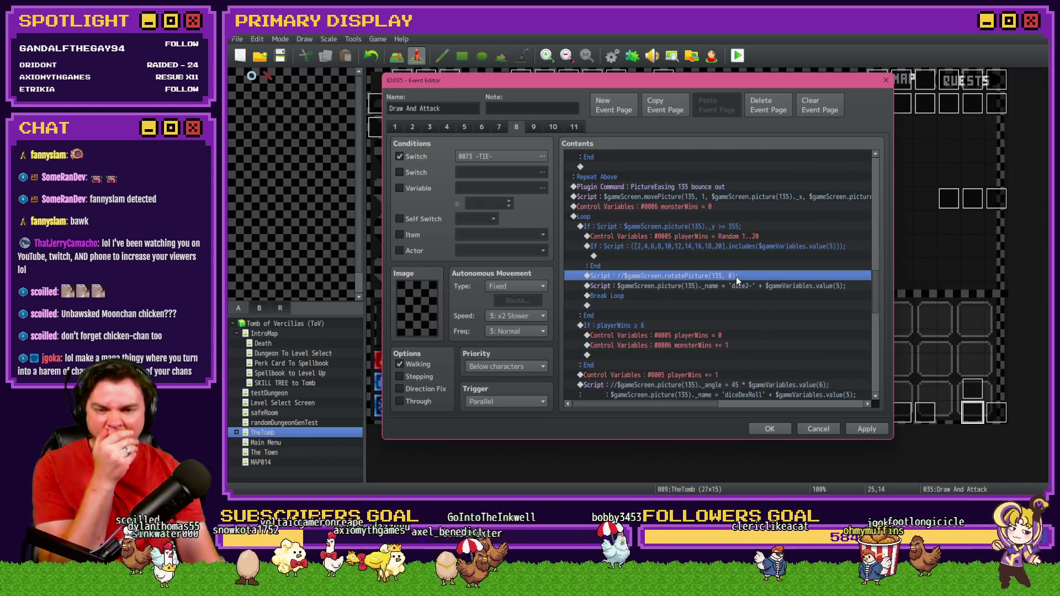
{"action": "key", "text": "ctrl+v"}
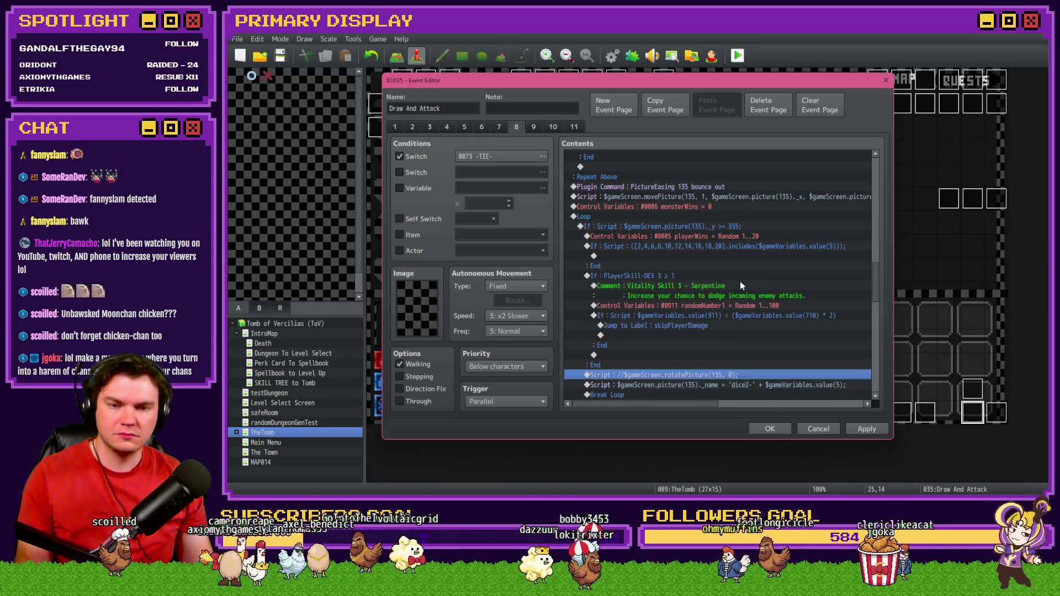
{"action": "left_click", "coordinate": [718, 284]}
{"action": "left_click", "coordinate": [729, 246]}
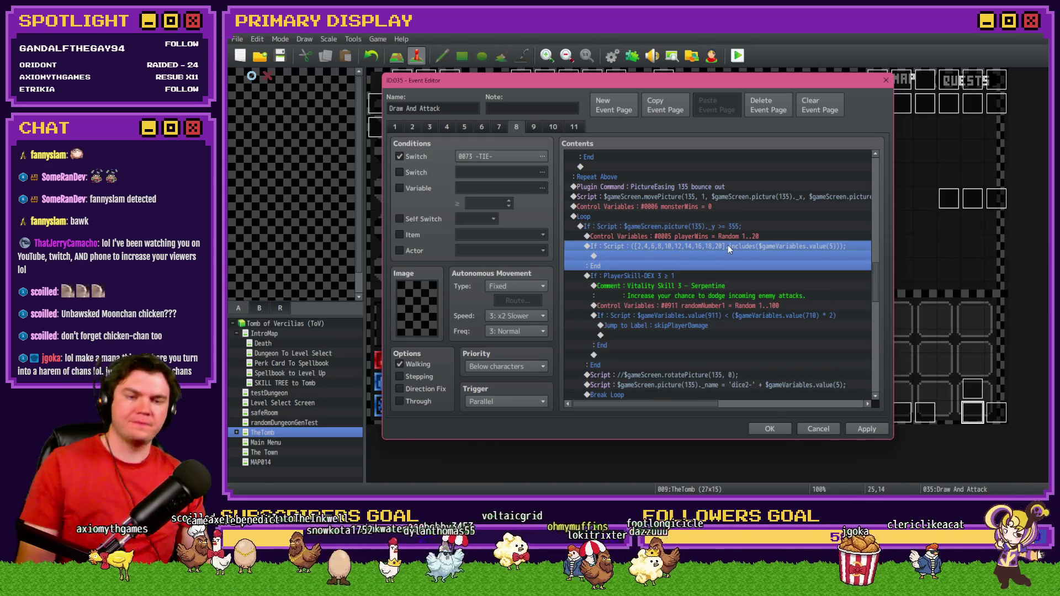
Add a Conditional Branch testing Variable 0090 tieBreakerChoice = 1 just above the even-number check
{"action": "double_click", "coordinate": [729, 255]}
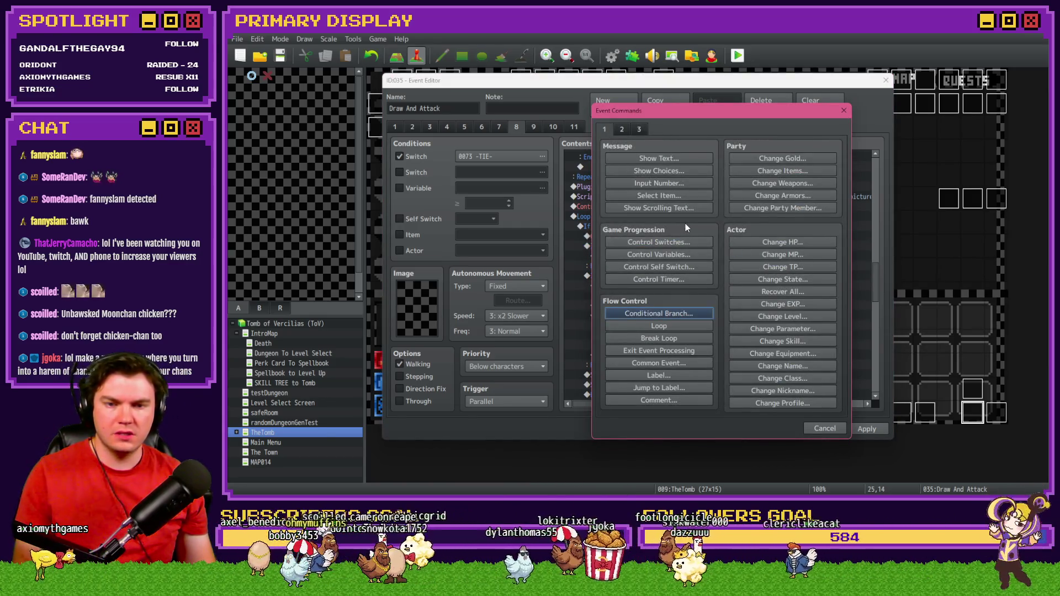
{"action": "left_click", "coordinate": [822, 429]}
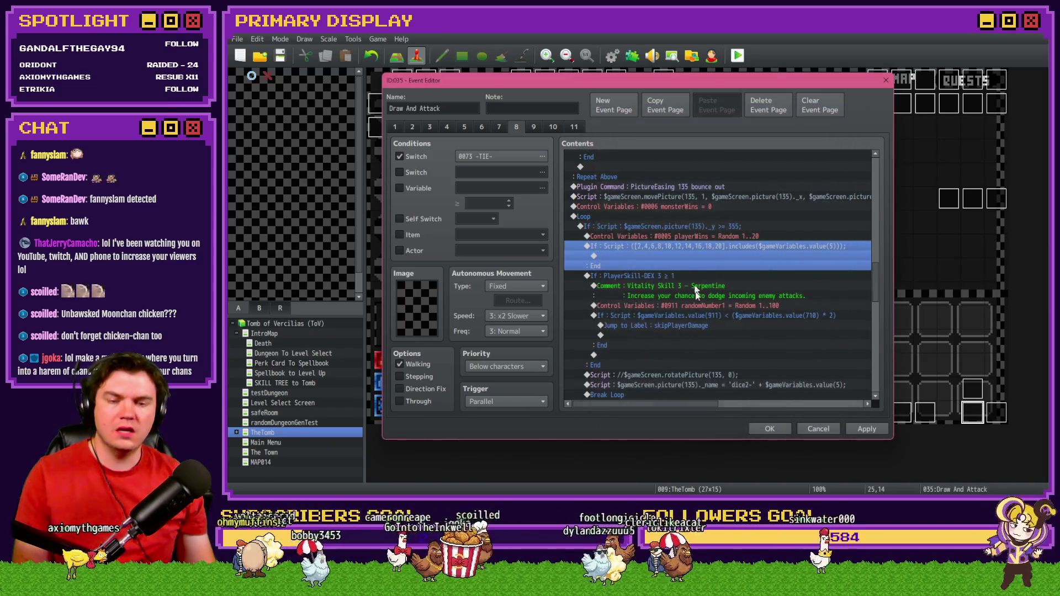
{"action": "left_click", "coordinate": [704, 237]}
{"action": "double_click", "coordinate": [705, 246]}
{"action": "left_click", "coordinate": [679, 313]}
{"action": "left_click", "coordinate": [726, 232]}
{"action": "left_click", "coordinate": [668, 211]}
{"action": "key", "text": "Down"}
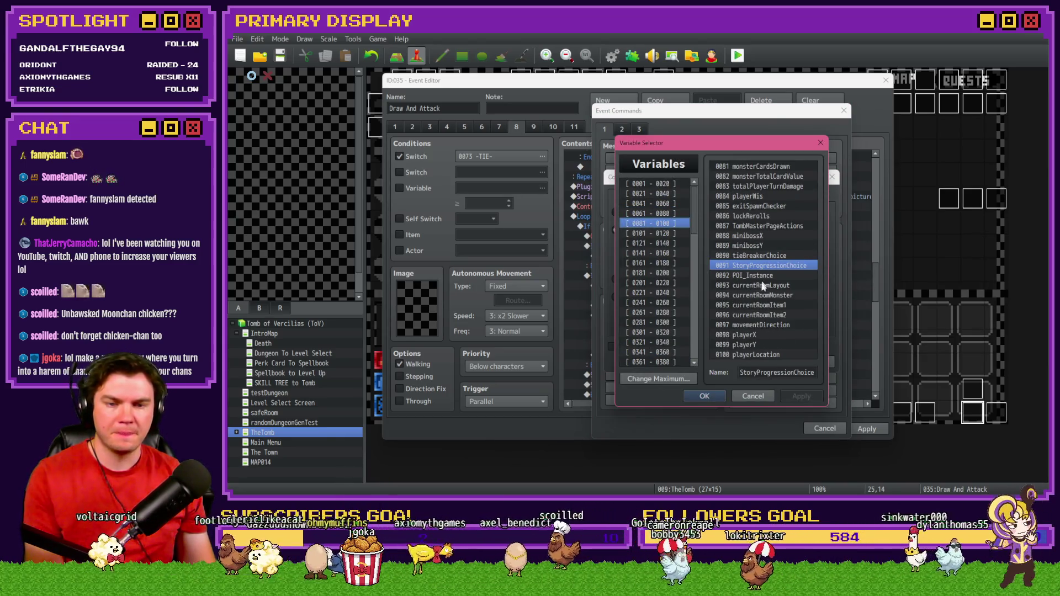
{"action": "double_click", "coordinate": [758, 256]}
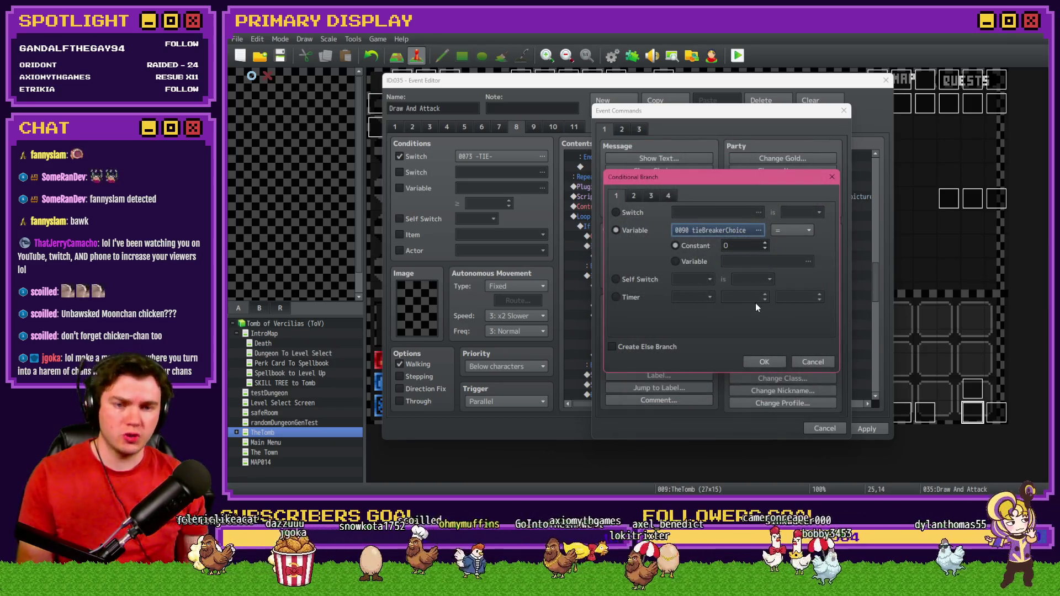
{"action": "left_click", "coordinate": [758, 363]}
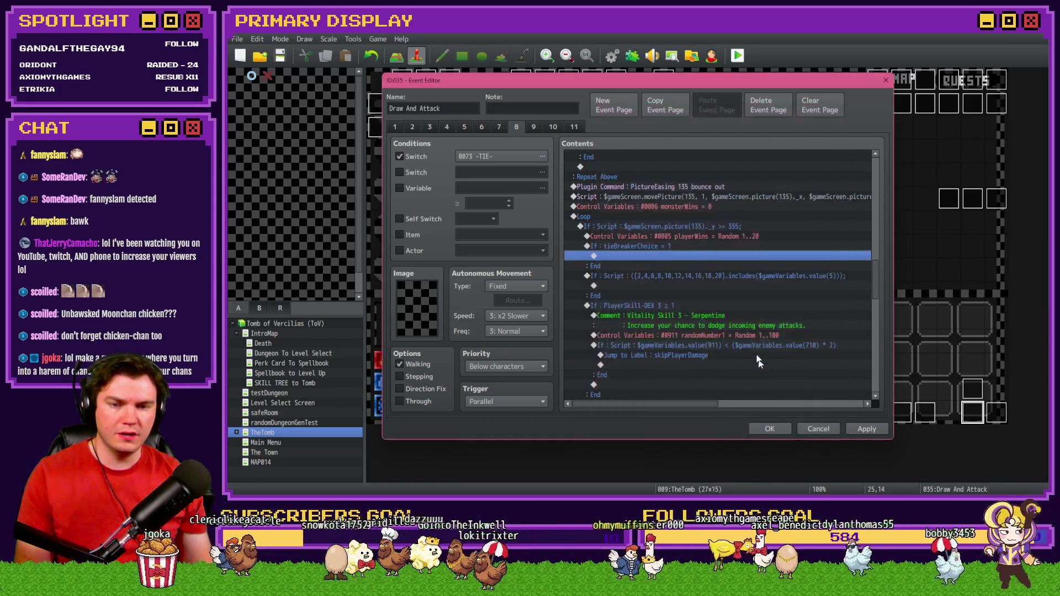
{"action": "double_click", "coordinate": [667, 253]}
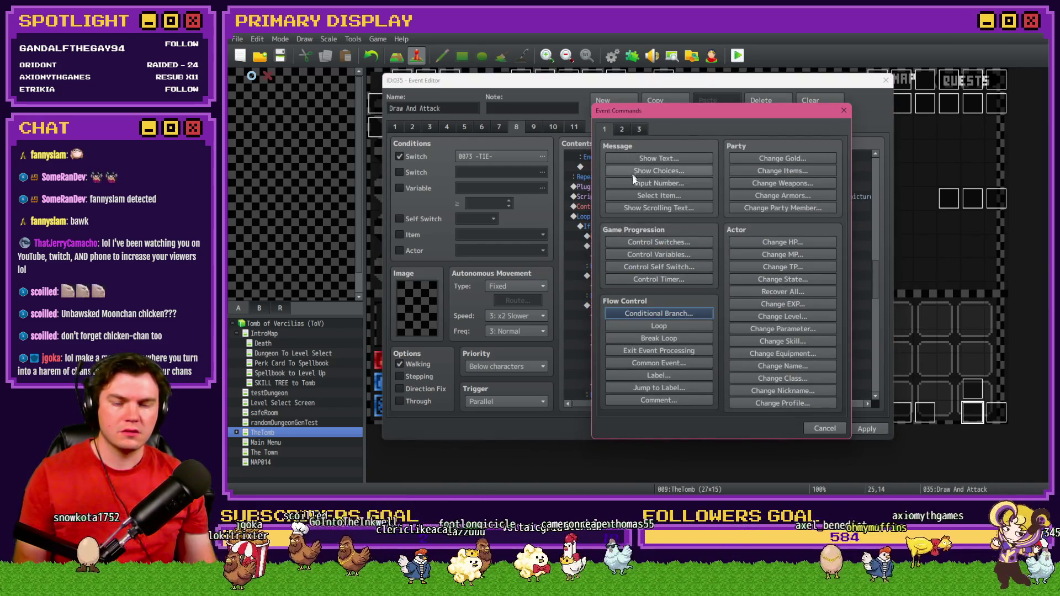
Add a 'Player Chose Even' comment in the branch and drag the even-number dice check under it
{"action": "left_click", "coordinate": [674, 399]}
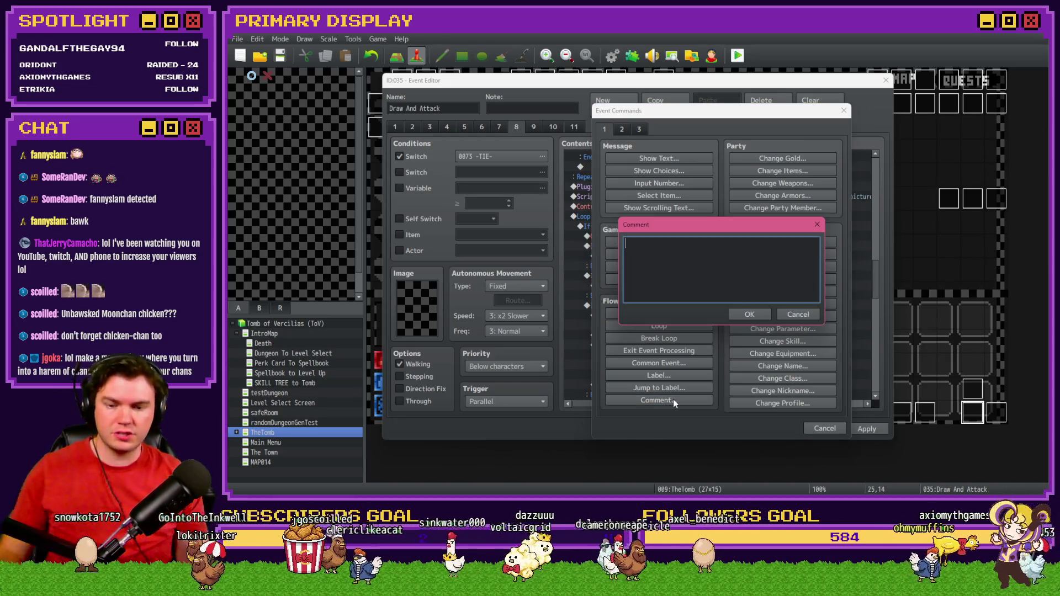
{"action": "type", "text": "Player c"}
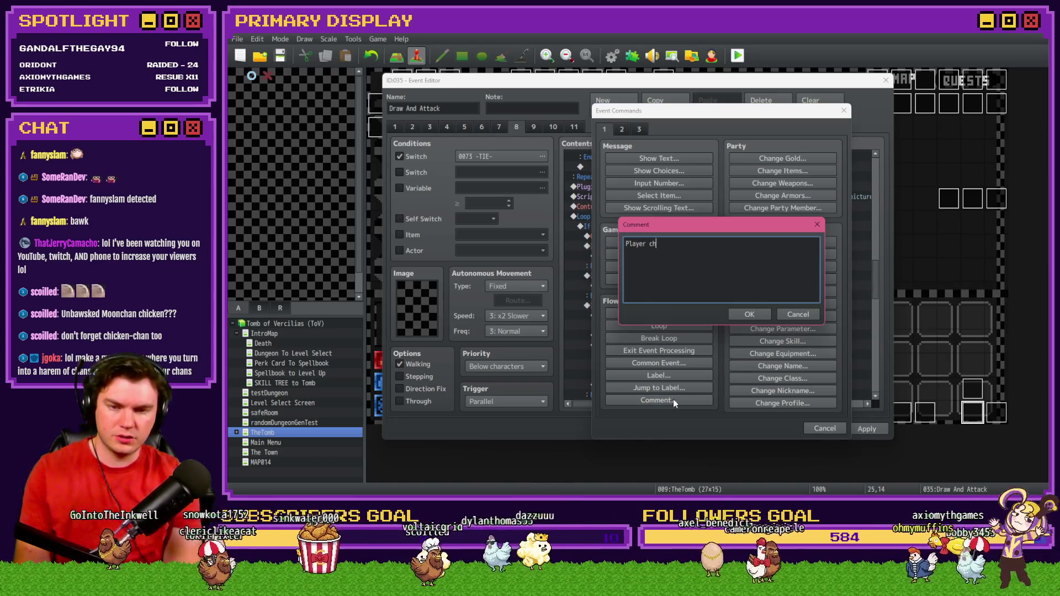
{"action": "type", "text": "h"}
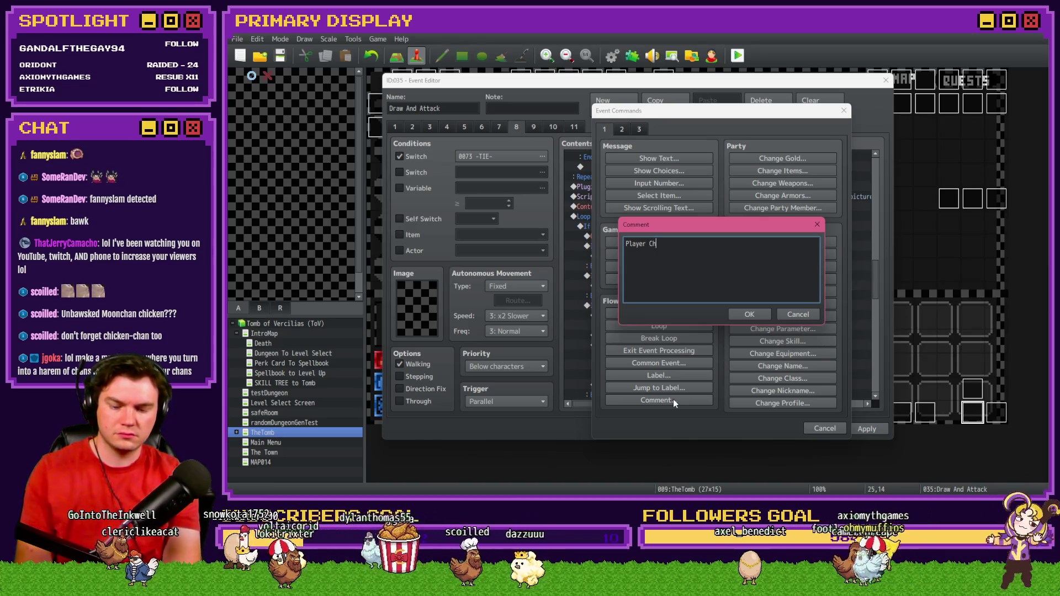
{"action": "type", "text": "ose Even"}
{"action": "key", "text": "ctrl+Return"}
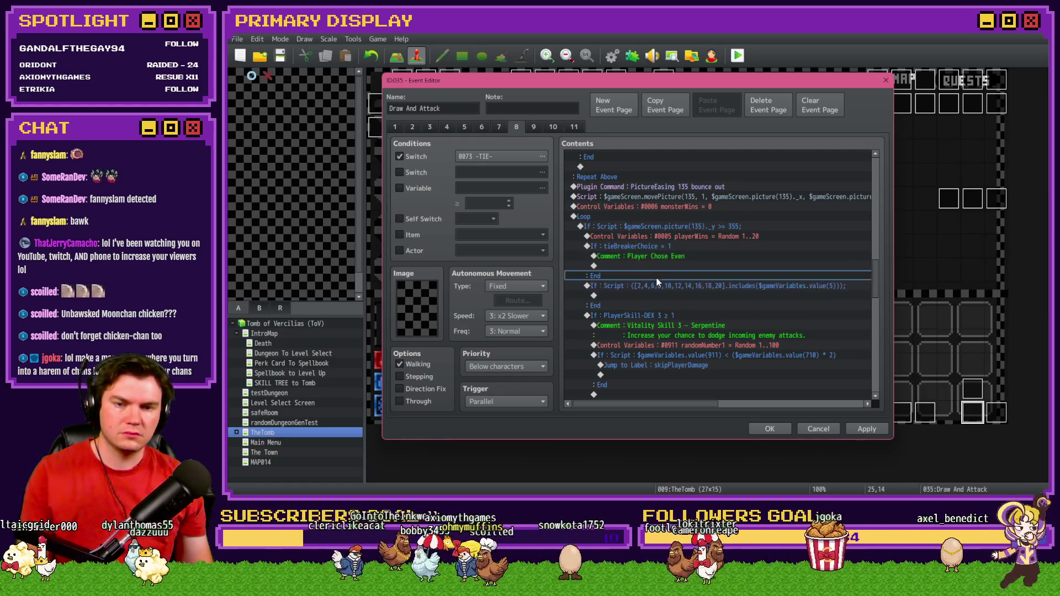
{"action": "left_click", "coordinate": [656, 283]}
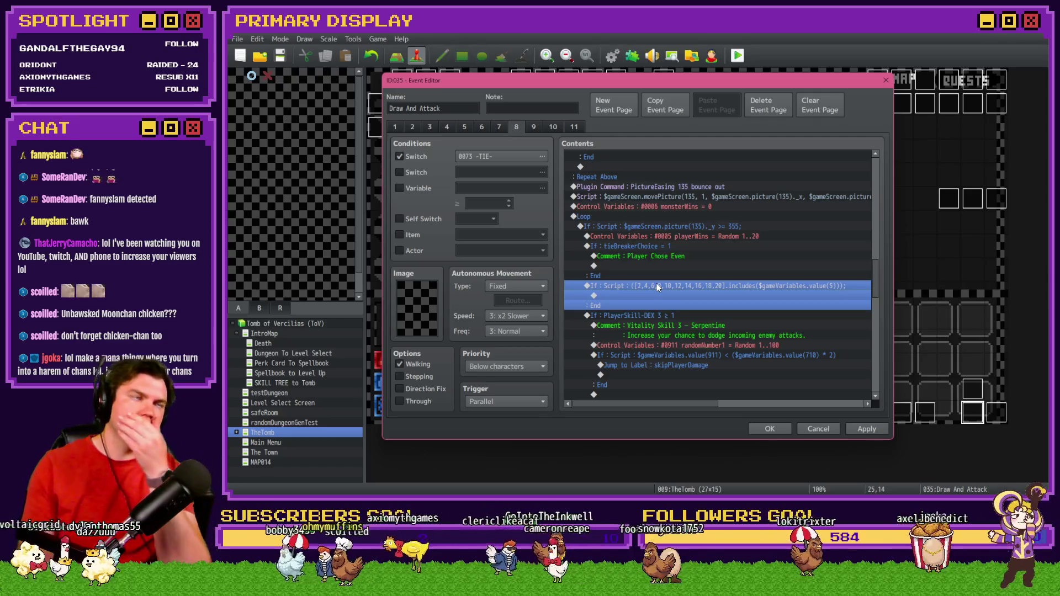
{"action": "left_click_drag", "start_coordinate": [657, 283], "coordinate": [677, 265]}
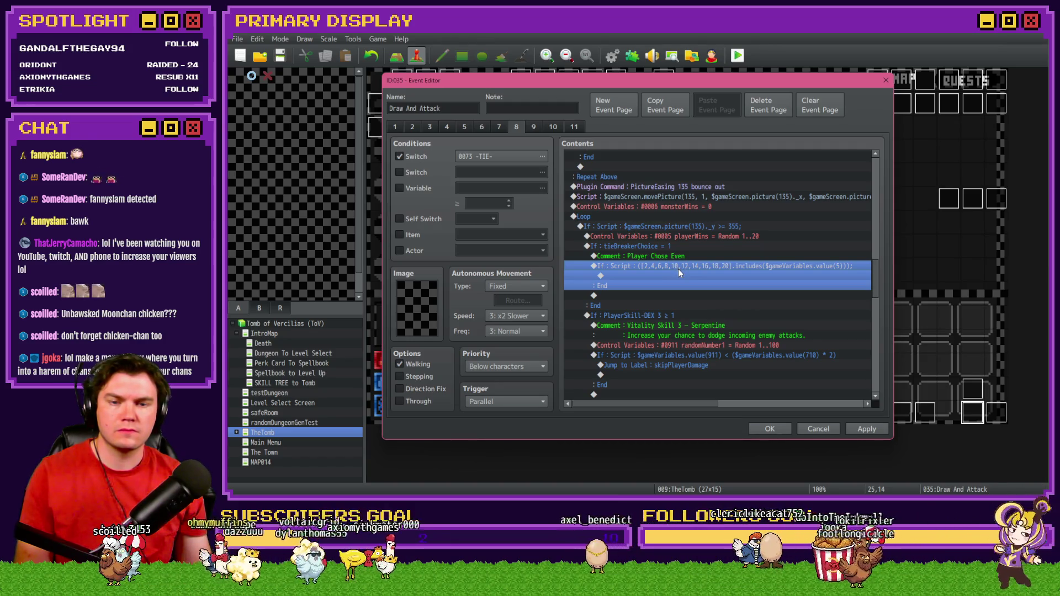
{"action": "left_click", "coordinate": [664, 256]}
Paste a copy of the dice check block and glance at its condition
{"action": "left_click", "coordinate": [654, 313]}
{"action": "key", "text": "ctrl+v"}
{"action": "double_click", "coordinate": [679, 266]}
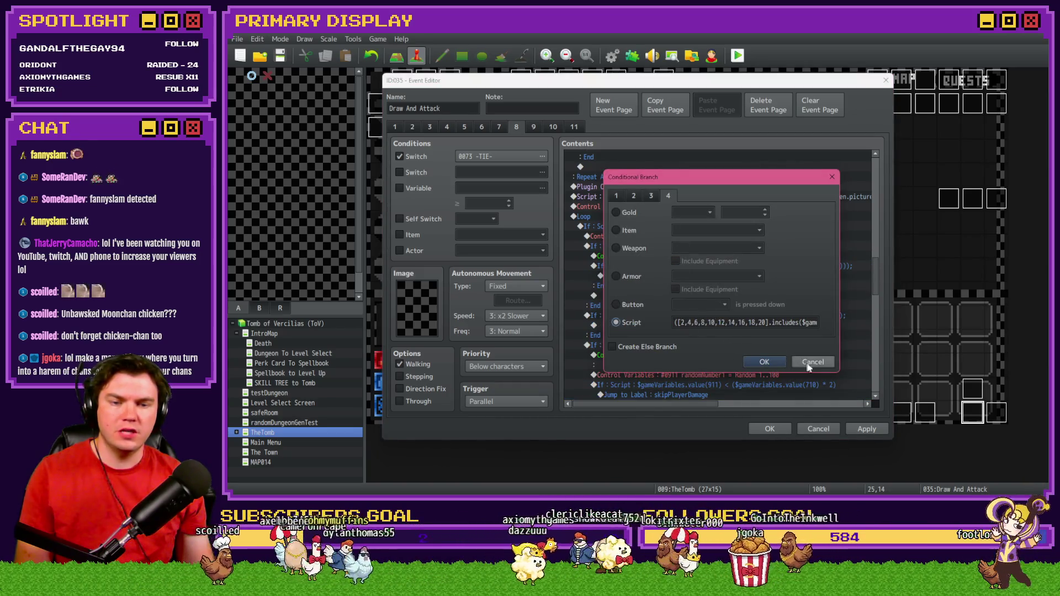
{"action": "left_click", "coordinate": [810, 363]}
{"action": "scroll", "coordinate": [745, 351], "scroll_direction": "down", "scroll_amount": 2}
{"action": "scroll", "coordinate": [742, 346], "scroll_direction": "down", "scroll_amount": 2}
{"action": "scroll", "coordinate": [743, 348], "scroll_direction": "down", "scroll_amount": 2}
Copy the ODDS branch's odd-roll script and paste it as the Player Chose Even check's condition
{"action": "left_click", "coordinate": [737, 334]}
{"action": "double_click", "coordinate": [737, 327]}
{"action": "triple_click", "coordinate": [738, 328]}
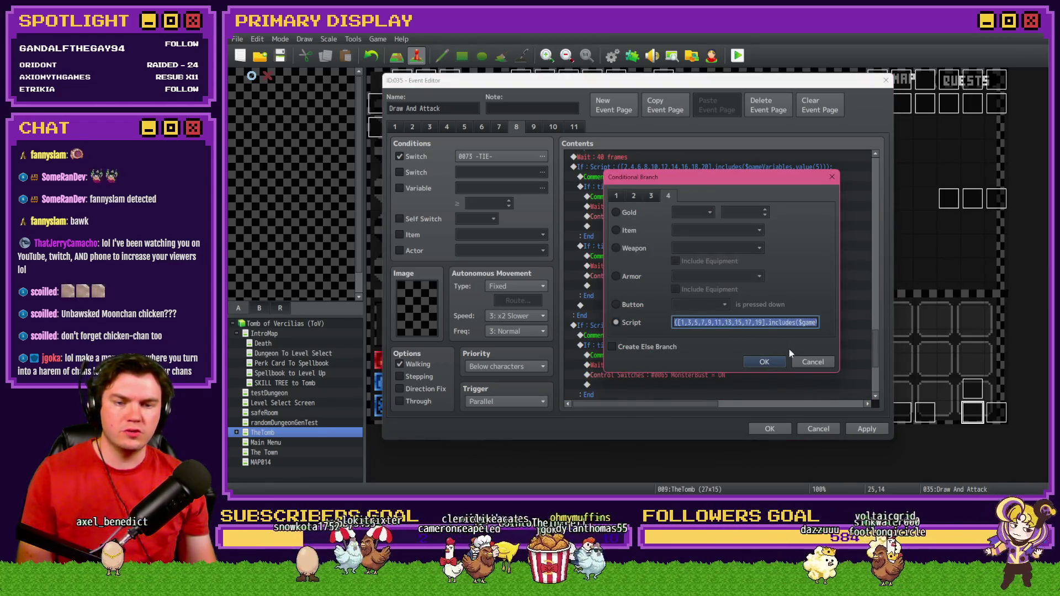
{"action": "left_click", "coordinate": [811, 362]}
{"action": "scroll", "coordinate": [805, 359], "scroll_direction": "down", "scroll_amount": 3}
{"action": "scroll", "coordinate": [692, 352], "scroll_direction": "down", "scroll_amount": 3}
{"action": "scroll", "coordinate": [691, 352], "scroll_direction": "up", "scroll_amount": 3}
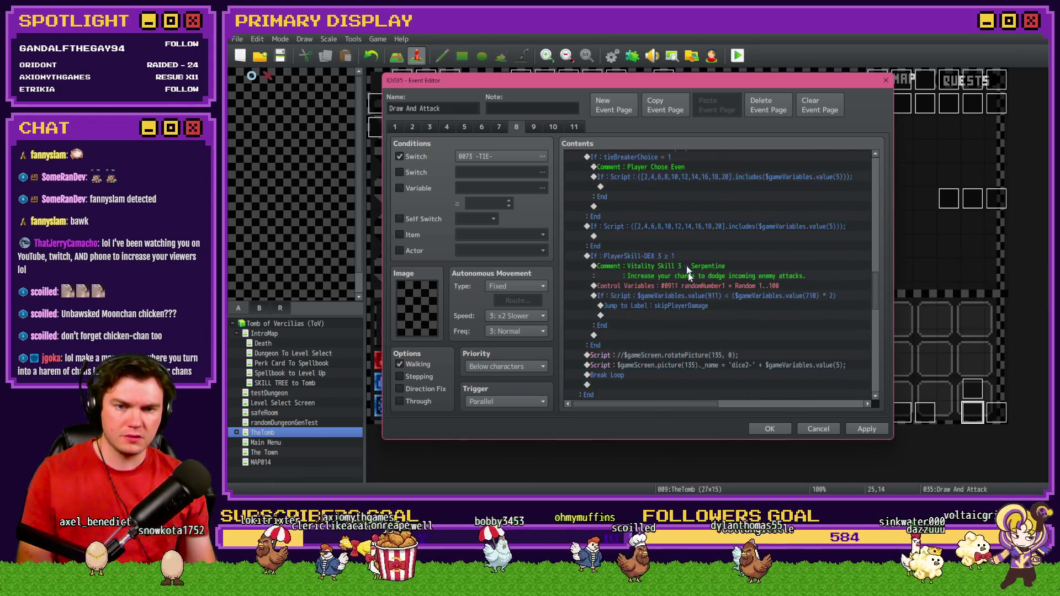
{"action": "scroll", "coordinate": [688, 273], "scroll_direction": "up", "scroll_amount": 3}
{"action": "left_click", "coordinate": [695, 231]}
{"action": "double_click", "coordinate": [700, 235]}
{"action": "triple_click", "coordinate": [729, 322]}
{"action": "type", "text": "[1,3,5,7,9,11,13,15,17,19].includes($gameVariables.value(5));"}
{"action": "left_click", "coordinate": [773, 367]}
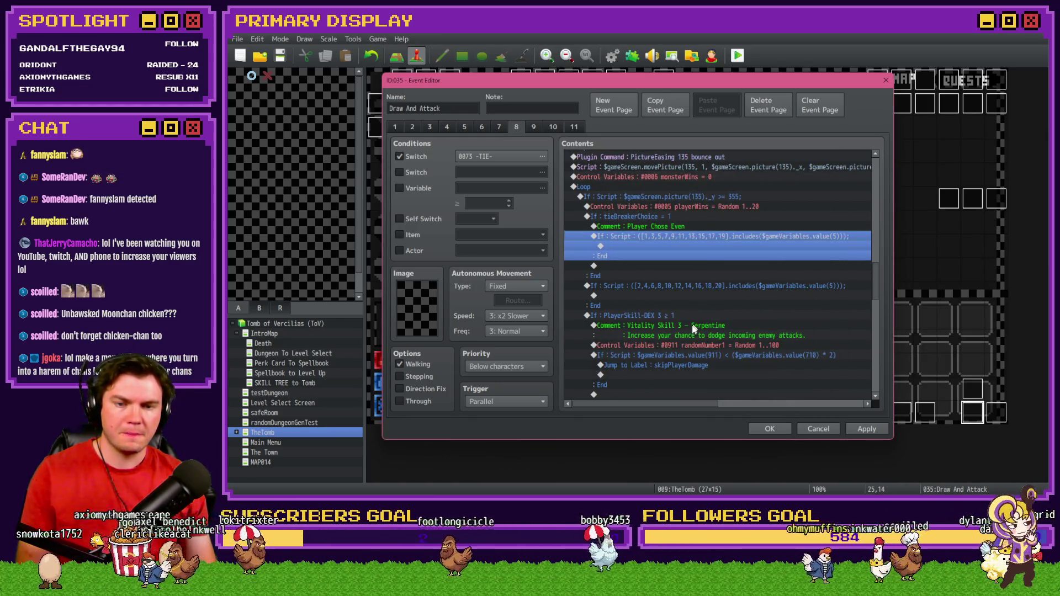
Cut the DEX skill block and paste it inside the odd-number branch
{"action": "left_click", "coordinate": [690, 317]}
{"action": "key", "text": "ctrl+x"}
{"action": "left_click", "coordinate": [665, 249]}
{"action": "key", "text": "ctrl+v"}
{"action": "double_click", "coordinate": [668, 247]}
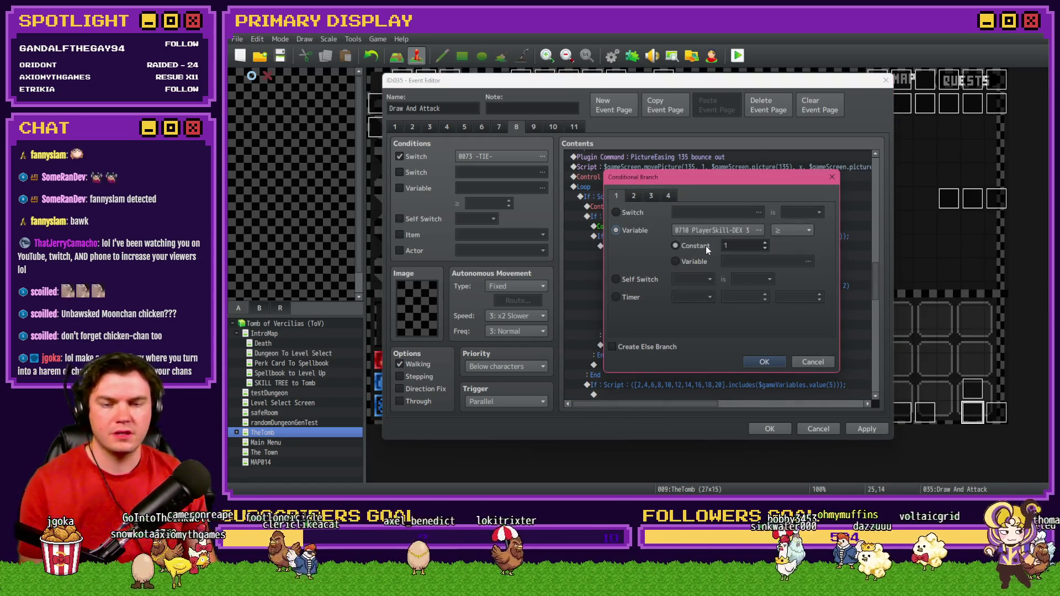
Make the nested skill branch test variable 0723 PlayerSkill-LCK 1
{"action": "left_click", "coordinate": [725, 230]}
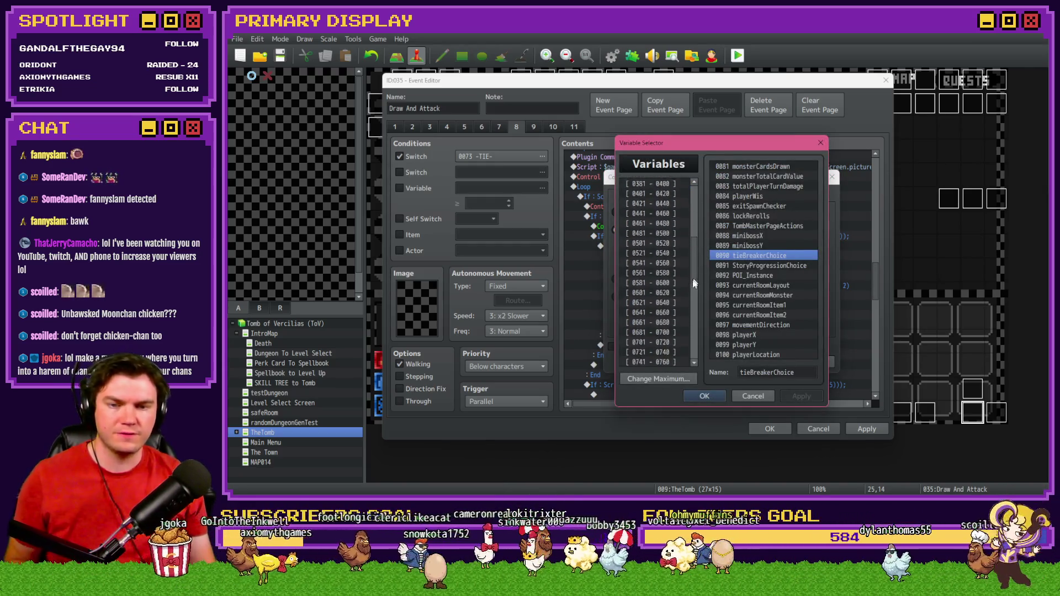
{"action": "scroll", "coordinate": [692, 236], "scroll_direction": "down", "scroll_amount": 7}
{"action": "mouse_move", "coordinate": [707, 143]}
{"action": "left_mouse_down"}
{"action": "mouse_move", "coordinate": [740, 301]}
{"action": "mouse_move", "coordinate": [716, 173]}
{"action": "left_mouse_up"}
{"action": "left_click", "coordinate": [673, 344]}
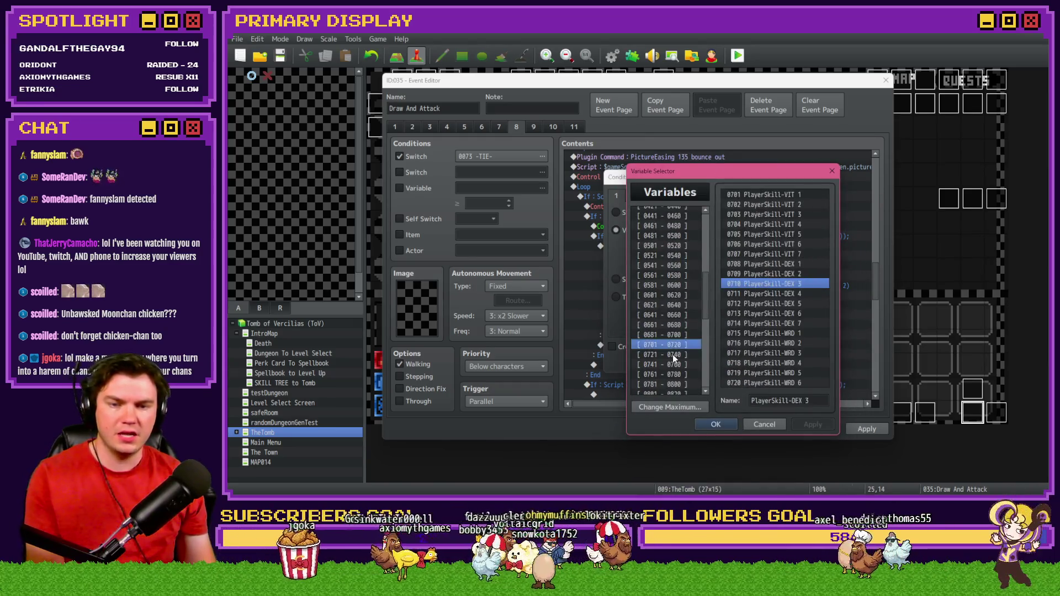
{"action": "left_click", "coordinate": [672, 356]}
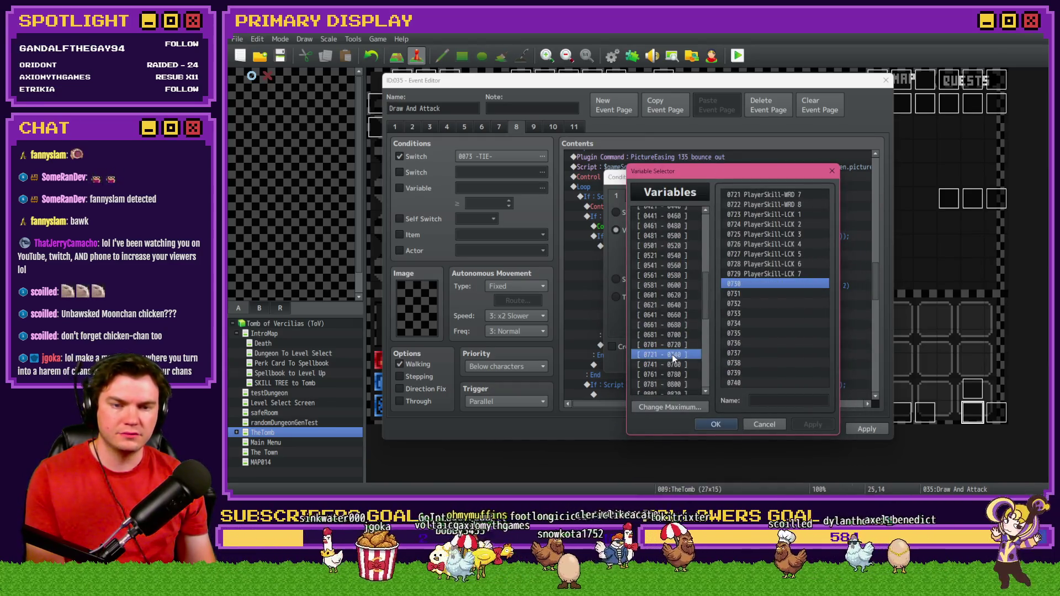
{"action": "double_click", "coordinate": [791, 214]}
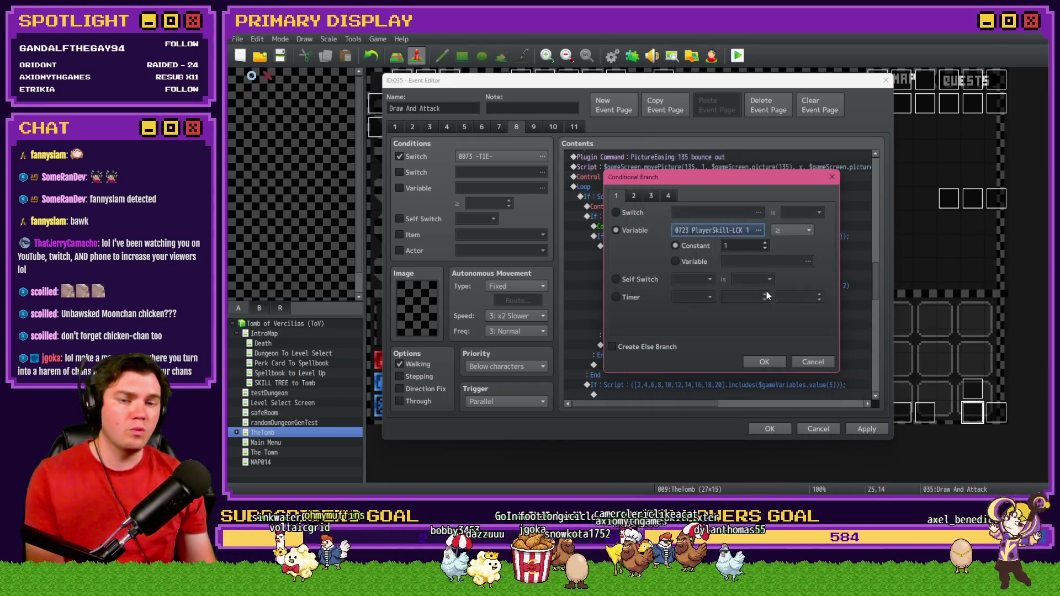
{"action": "left_click", "coordinate": [764, 364]}
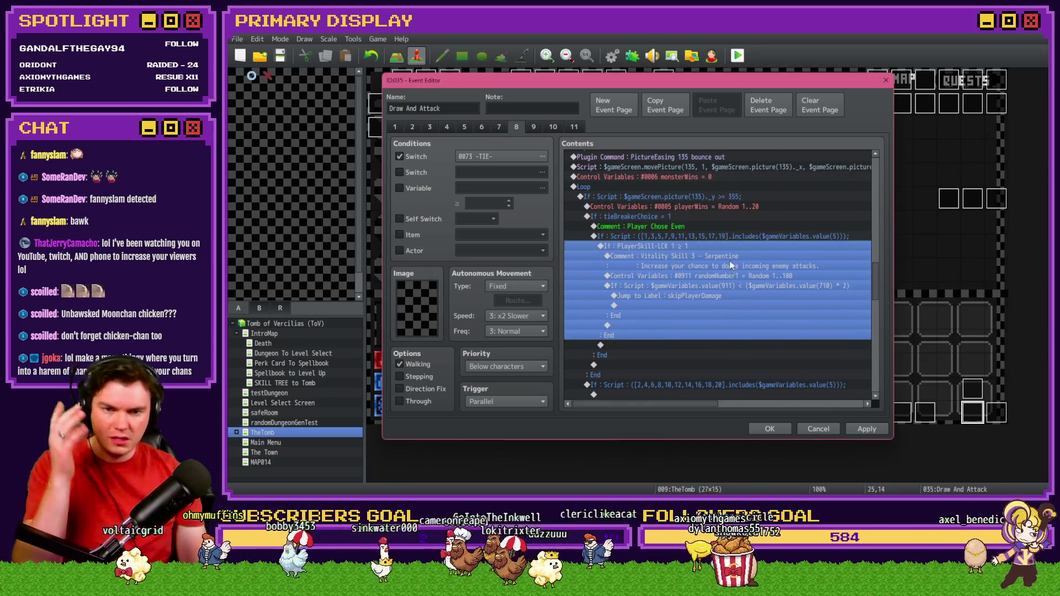
Rename the comment to 'Luck Skill 1 - Serpentine' and save the Draw And Attack event
{"action": "double_click", "coordinate": [727, 256]}
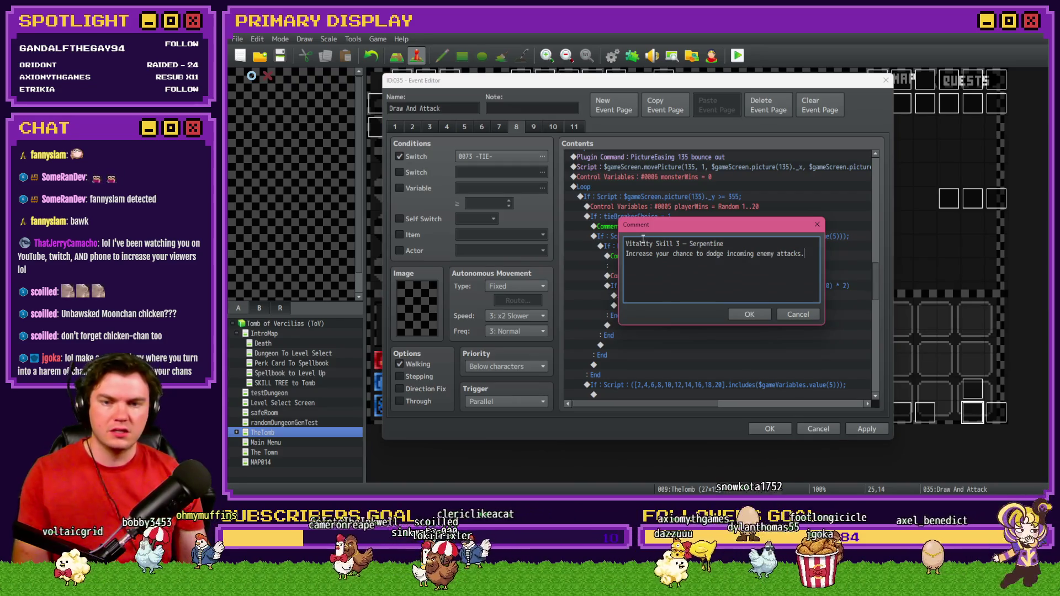
{"action": "type", "text": "Luck"}
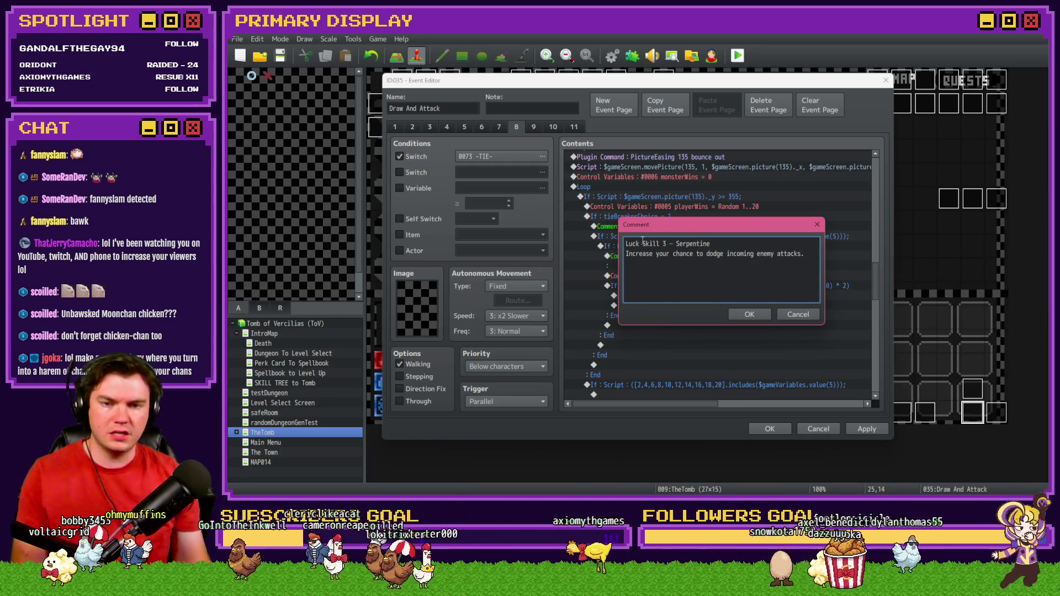
{"action": "double_click", "coordinate": [662, 244]}
{"action": "type", "text": "1"}
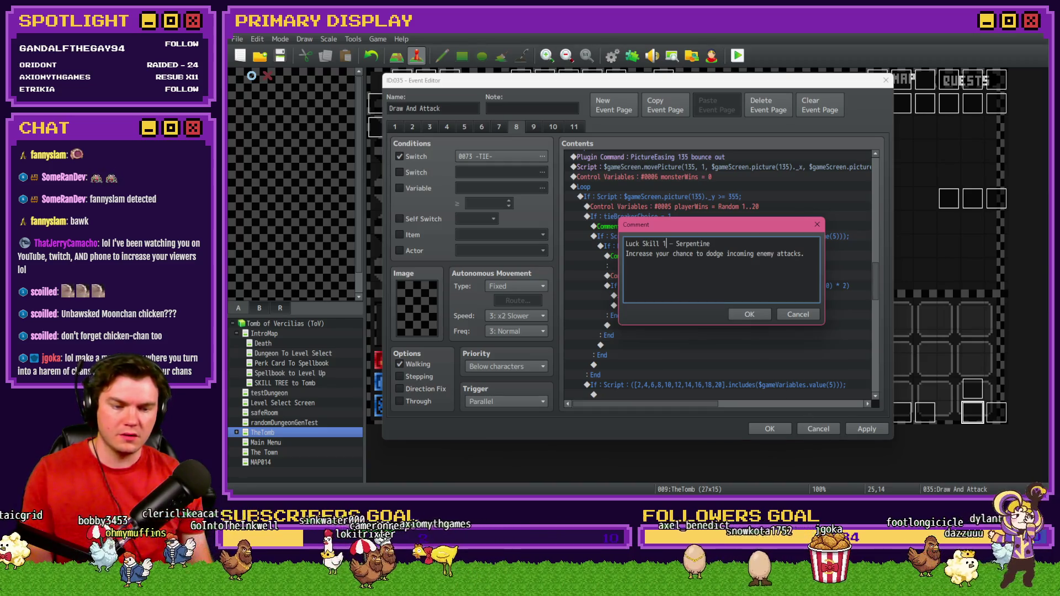
{"action": "left_click", "coordinate": [750, 314]}
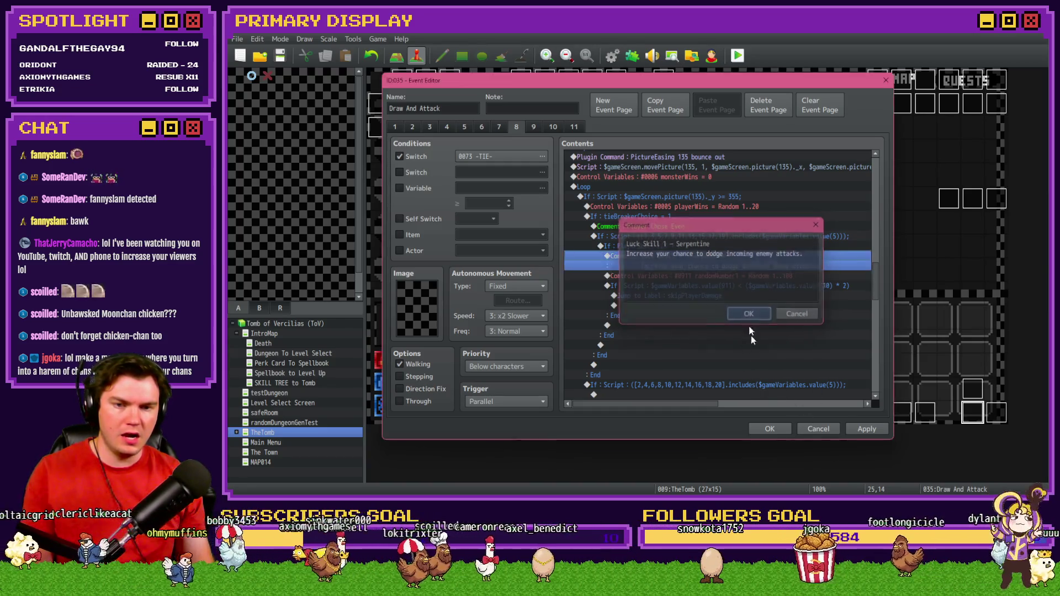
{"action": "left_click", "coordinate": [770, 429]}
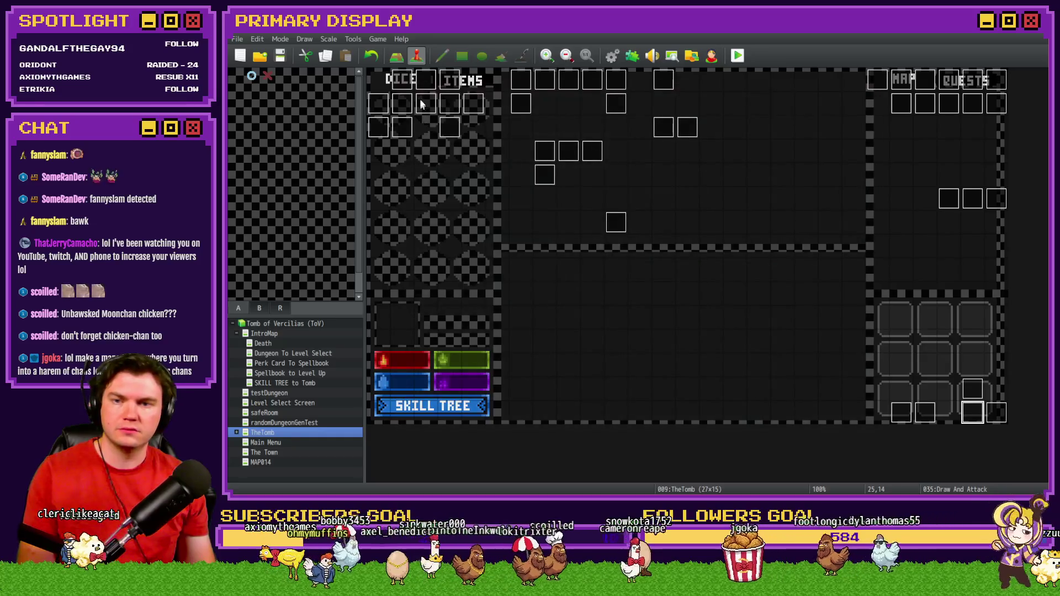
Peek at the skillTree event's Luck nickname command without changes, then reopen Draw And Attack
{"action": "double_click", "coordinate": [410, 127]}
{"action": "left_click_drag", "start_coordinate": [876, 165], "coordinate": [875, 320]}
{"action": "left_click_drag", "start_coordinate": [650, 408], "coordinate": [681, 408]}
{"action": "double_click", "coordinate": [746, 271]}
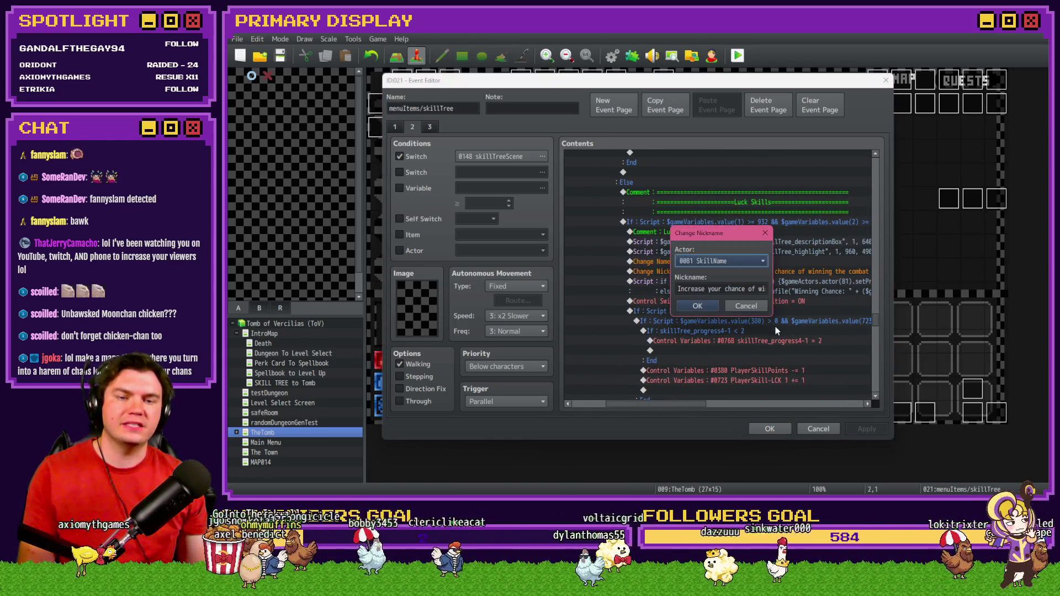
{"action": "left_click", "coordinate": [746, 306]}
{"action": "key", "text": "Escape"}
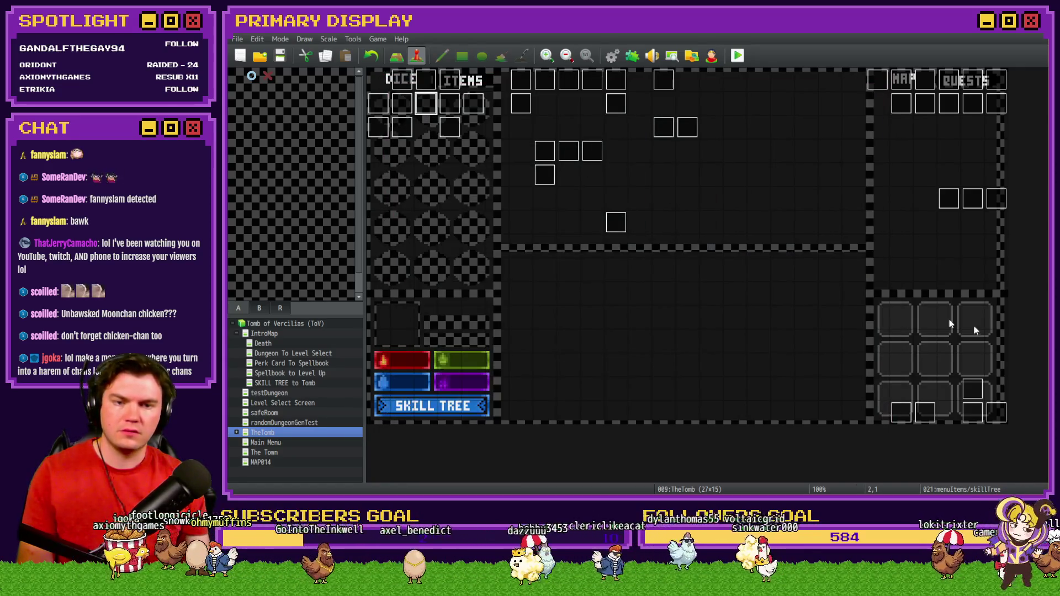
{"action": "double_click", "coordinate": [972, 412]}
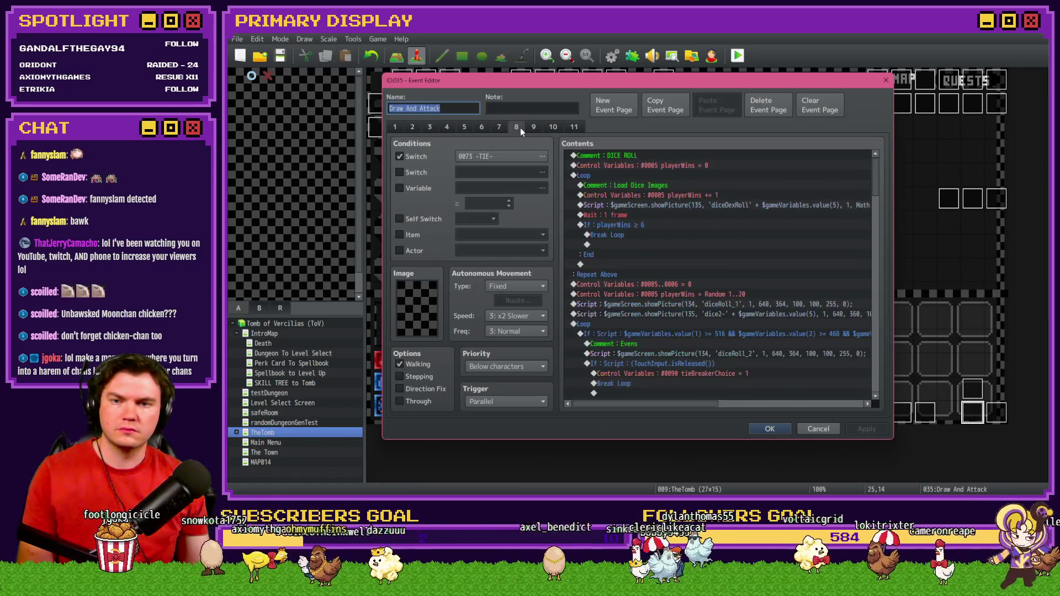
{"action": "left_click_drag", "start_coordinate": [874, 162], "coordinate": [892, 266]}
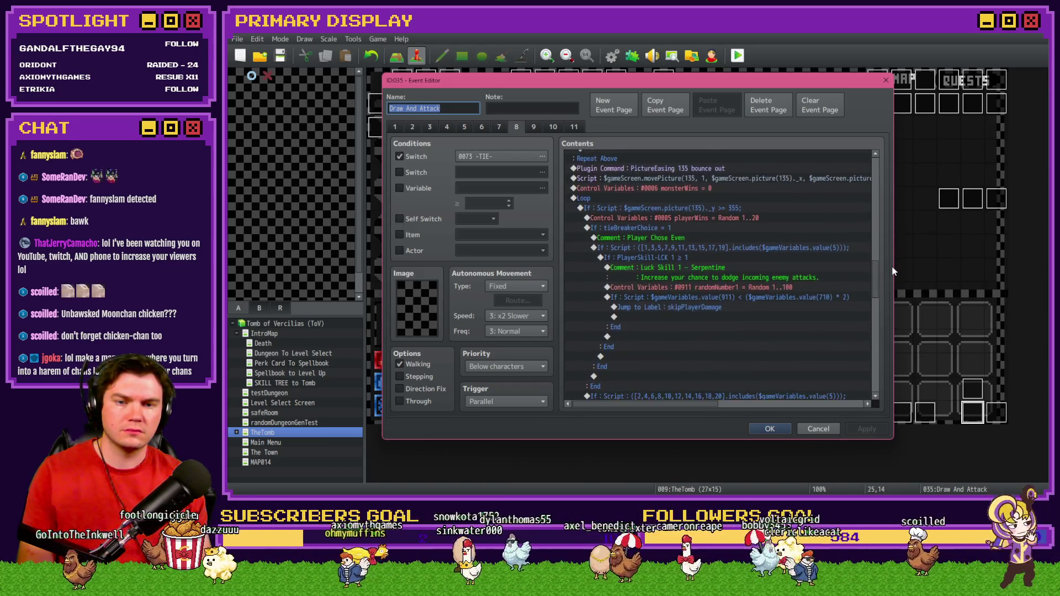
Rename the comment to 'Luck Skill 1 - Weighted Dice' with a tie dice-roll chance description
{"action": "left_click", "coordinate": [695, 239]}
{"action": "double_click", "coordinate": [697, 266]}
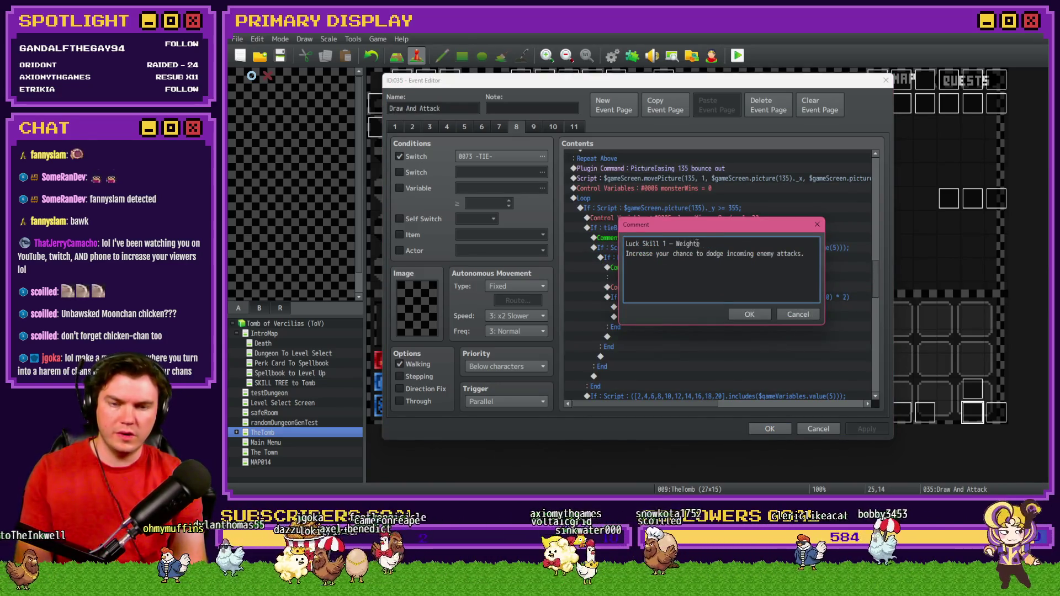
{"action": "type", "text": "d Dice"}
{"action": "left_click_drag", "start_coordinate": [754, 253], "coordinate": [672, 254]}
{"action": "type", "text": "of winning the combat tie dice roll"}
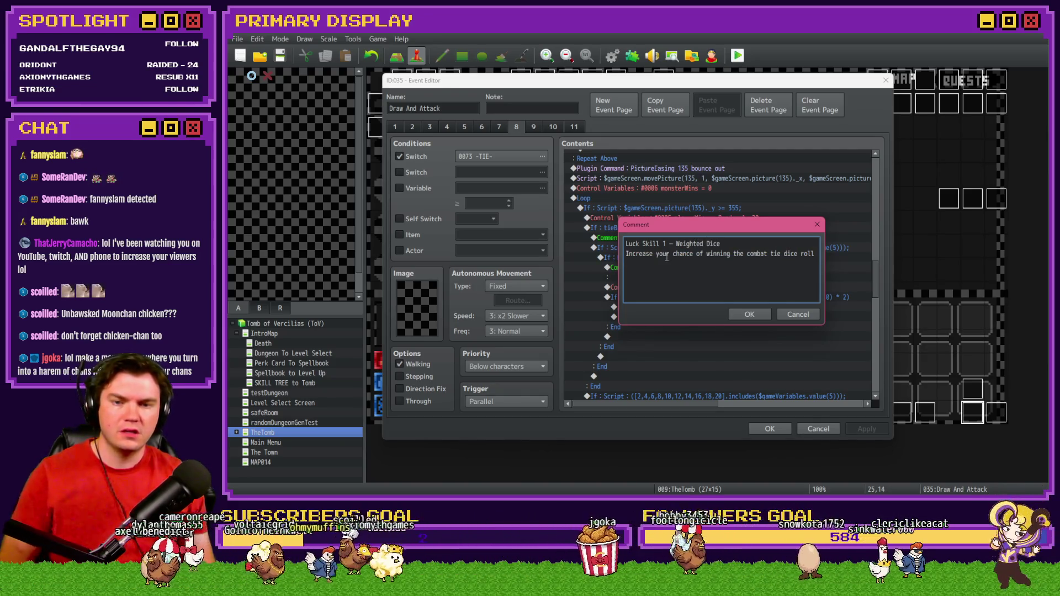
{"action": "left_click_drag", "start_coordinate": [784, 254], "coordinate": [849, 270]}
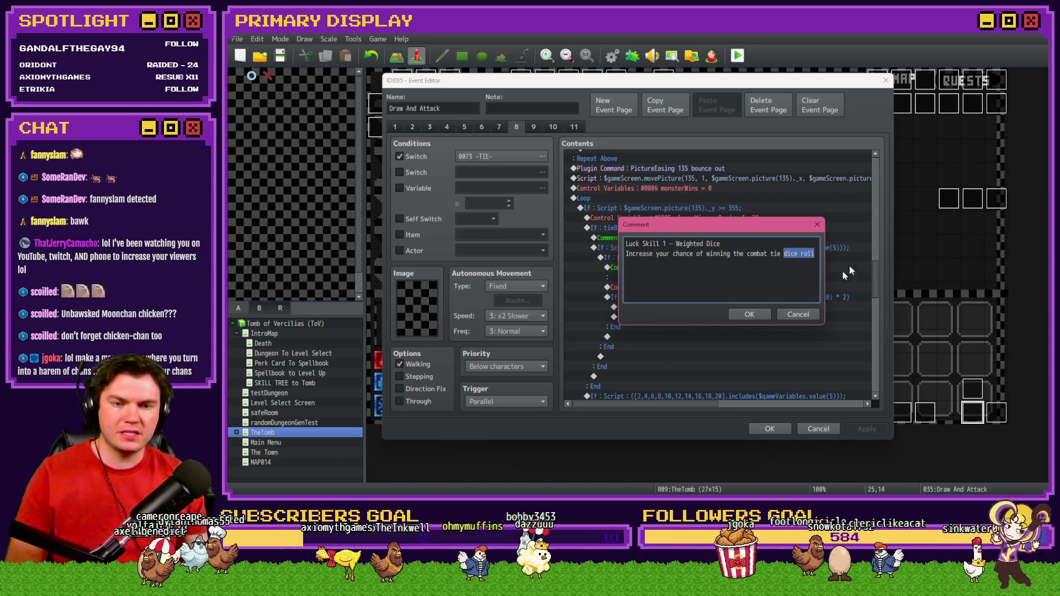
{"action": "left_click", "coordinate": [743, 311]}
Review the luck skill branch's roll and chance-check commands and reopen the PlayerSkill-LCK 1 condition
{"action": "left_click", "coordinate": [689, 258]}
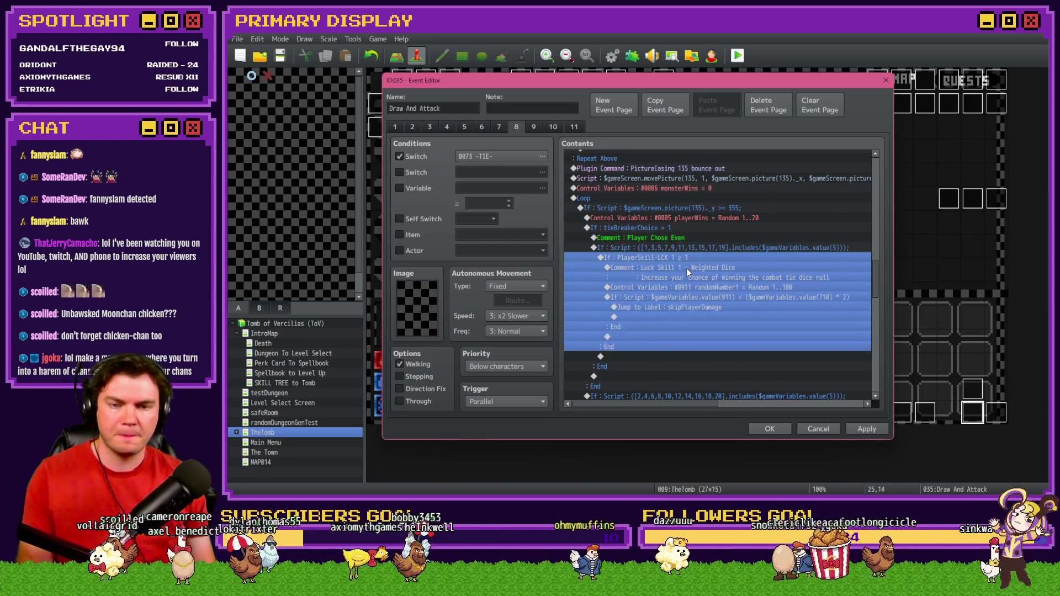
{"action": "left_click", "coordinate": [687, 259]}
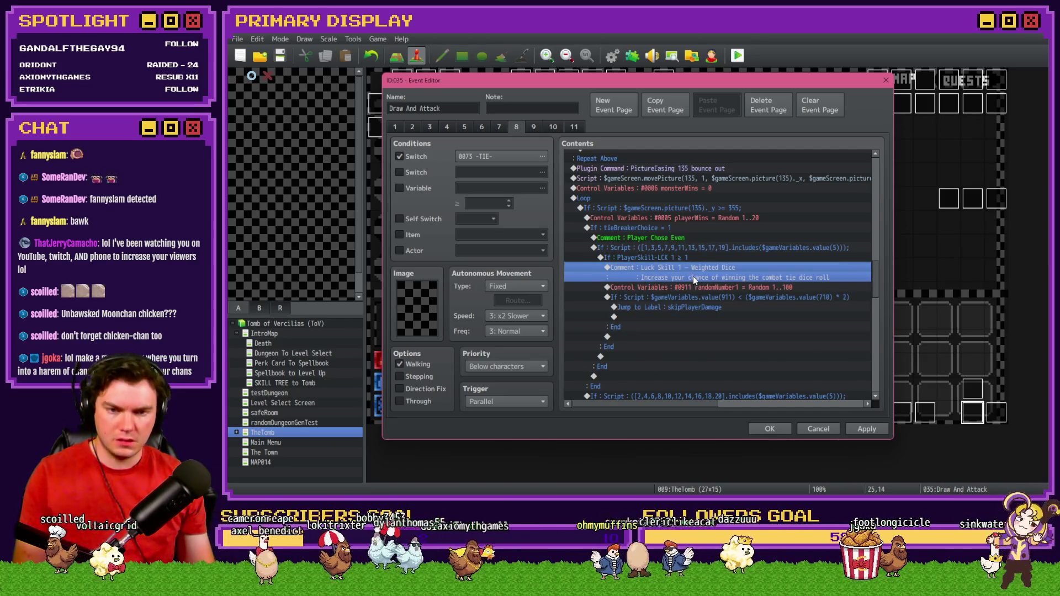
{"action": "left_click", "coordinate": [702, 288]}
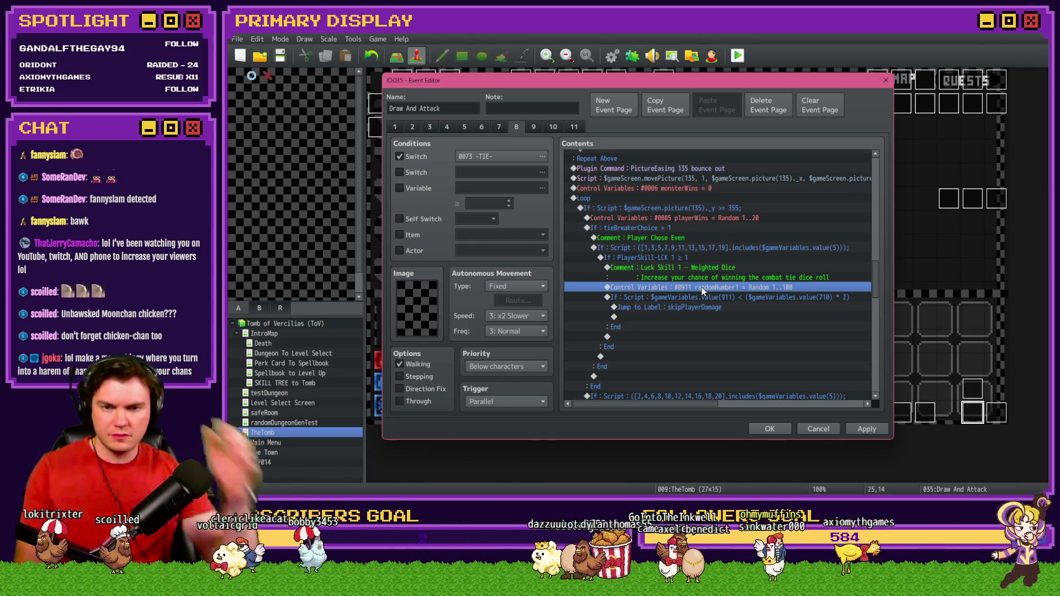
{"action": "left_click", "coordinate": [714, 270]}
{"action": "left_click", "coordinate": [713, 289]}
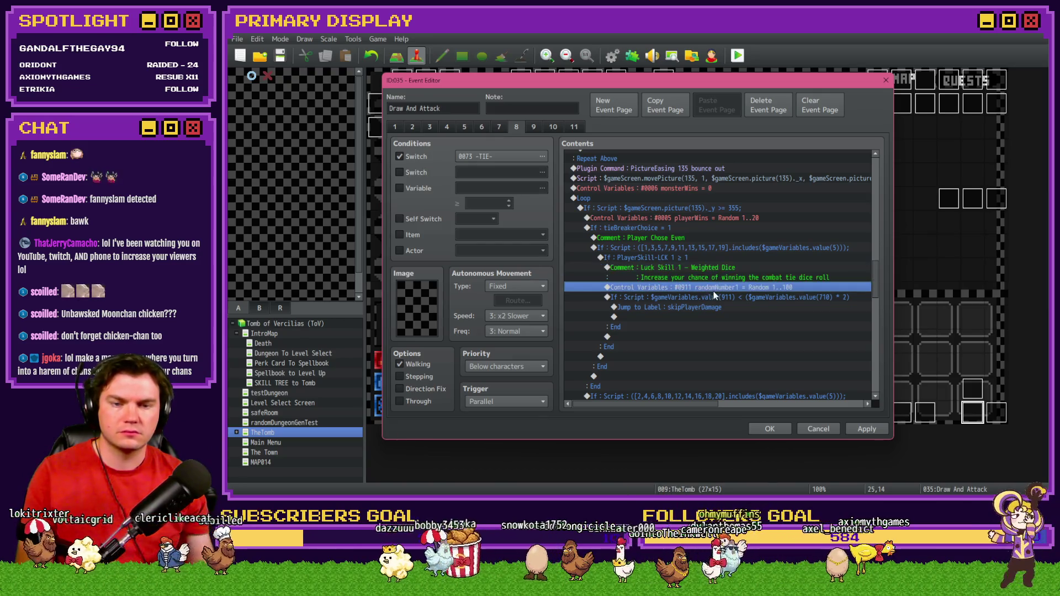
{"action": "double_click", "coordinate": [704, 258]}
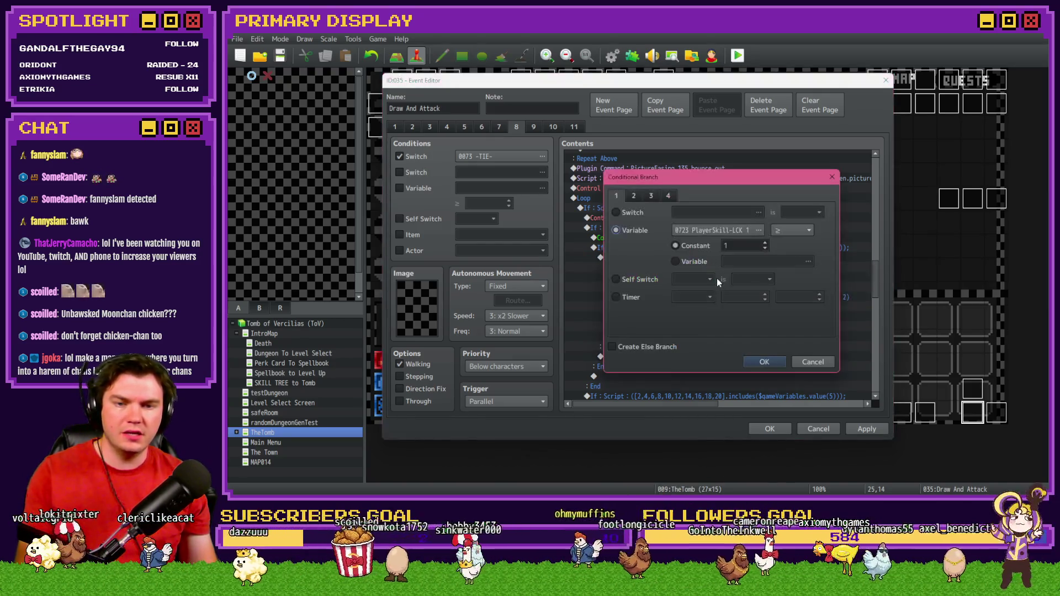
Change the chance check's script to reference variable 723 instead of 710
{"action": "key", "text": "Escape"}
{"action": "double_click", "coordinate": [765, 295]}
{"action": "triple_click", "coordinate": [797, 323]}
{"action": "key", "text": "Left"}
{"action": "key", "text": "Left"}
{"action": "key", "text": "Left"}
{"action": "key", "text": "BackSpace"}
{"action": "key", "text": "BackSpace"}
{"action": "type", "text": "2"}
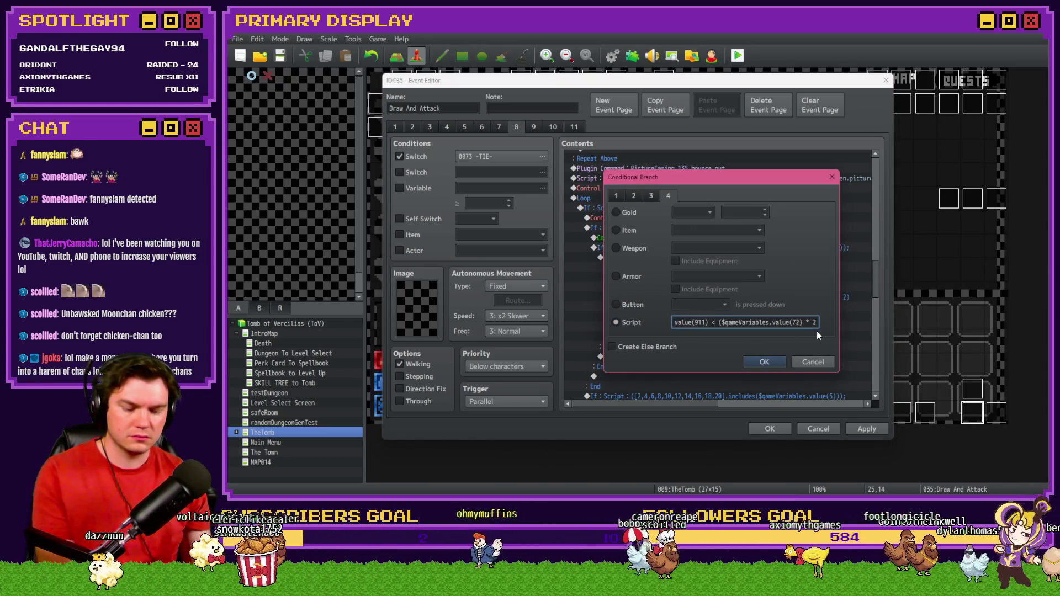
{"action": "left_click", "coordinate": [783, 361]}
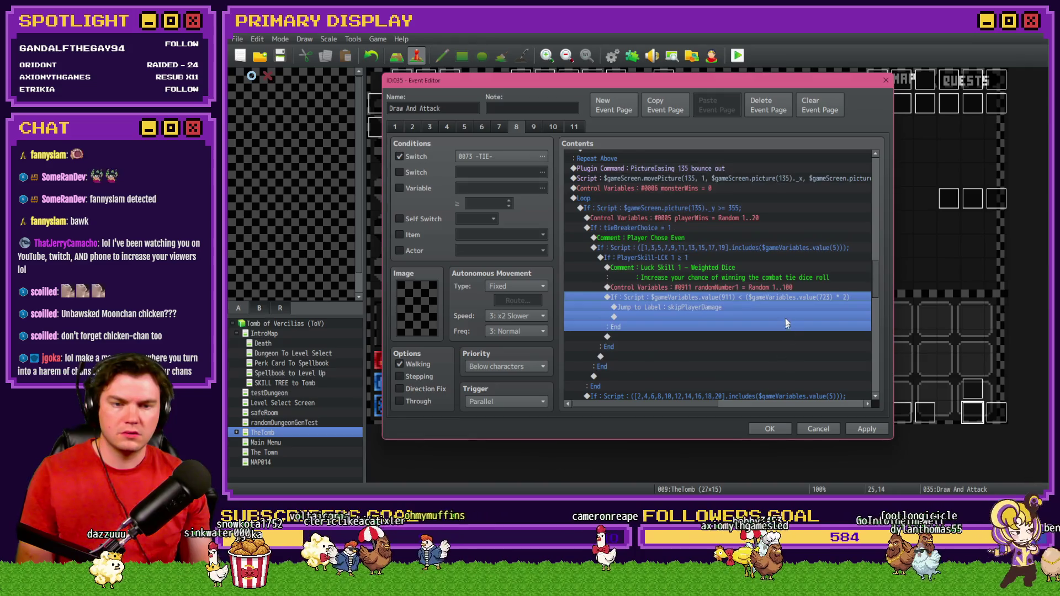
Change the multiplier from 2 to 5, apply the event and save the game
{"action": "double_click", "coordinate": [767, 295]}
{"action": "left_click_drag", "start_coordinate": [718, 323], "coordinate": [818, 323]}
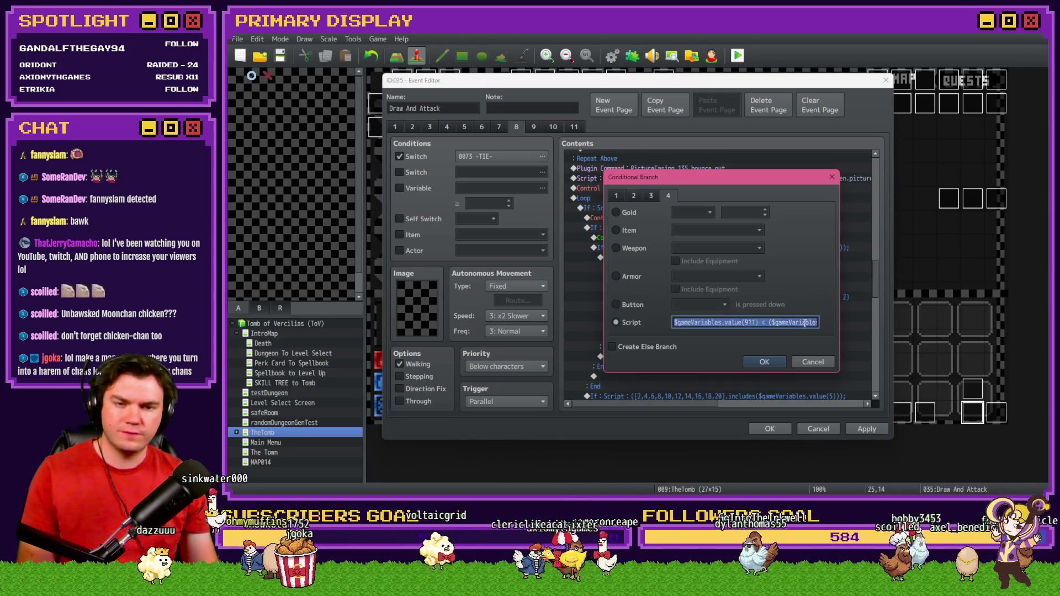
{"action": "left_click", "coordinate": [818, 322]}
{"action": "key", "text": "BackSpace"}
{"action": "key", "text": "BackSpace"}
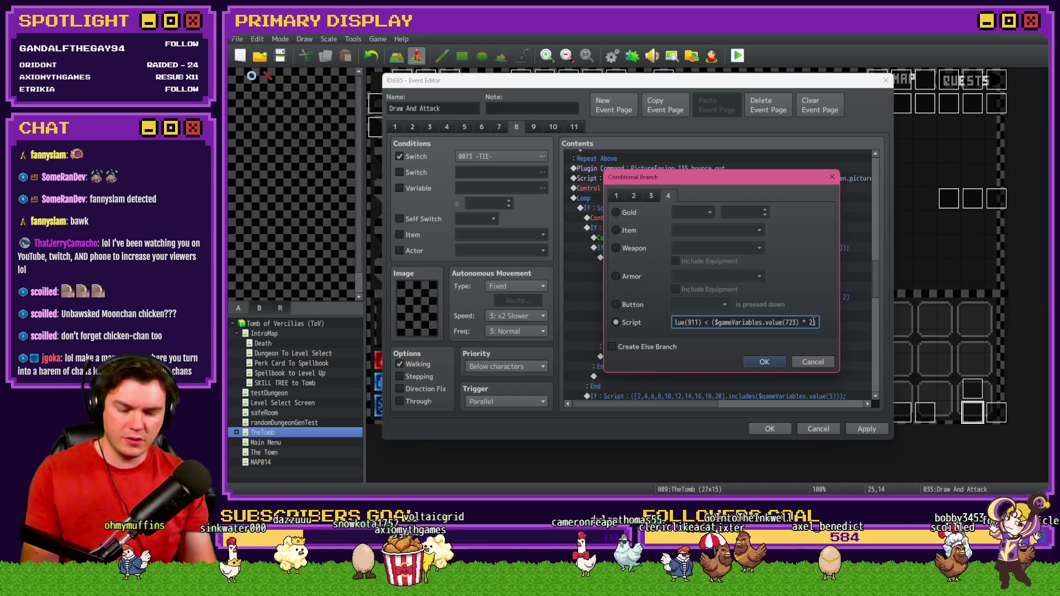
{"action": "type", "text": "5)"}
{"action": "left_click", "coordinate": [763, 362]}
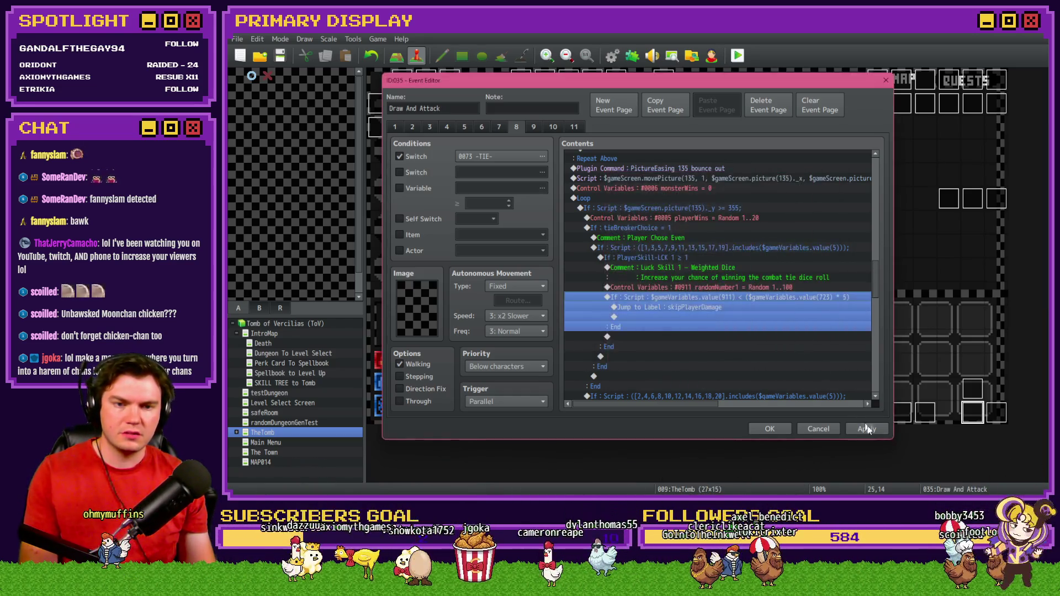
{"action": "left_click", "coordinate": [811, 425]}
{"action": "left_click", "coordinate": [609, 278]}
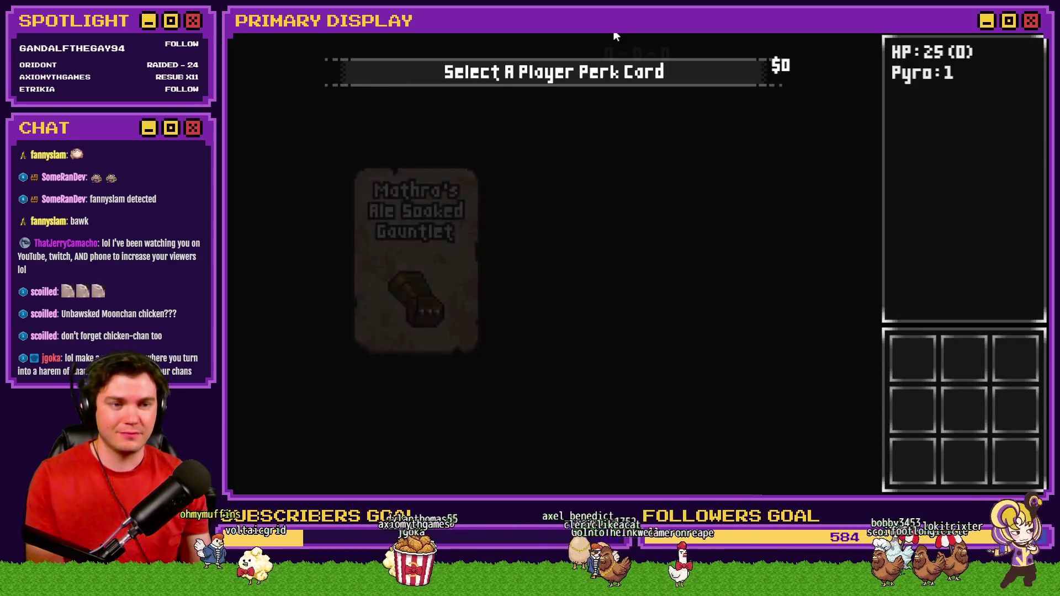
In the playtest, pick Spiked Pauldron, upgrade Weighted Dice to 50% in the Skill Tree, then quit
{"action": "left_click", "coordinate": [556, 222]}
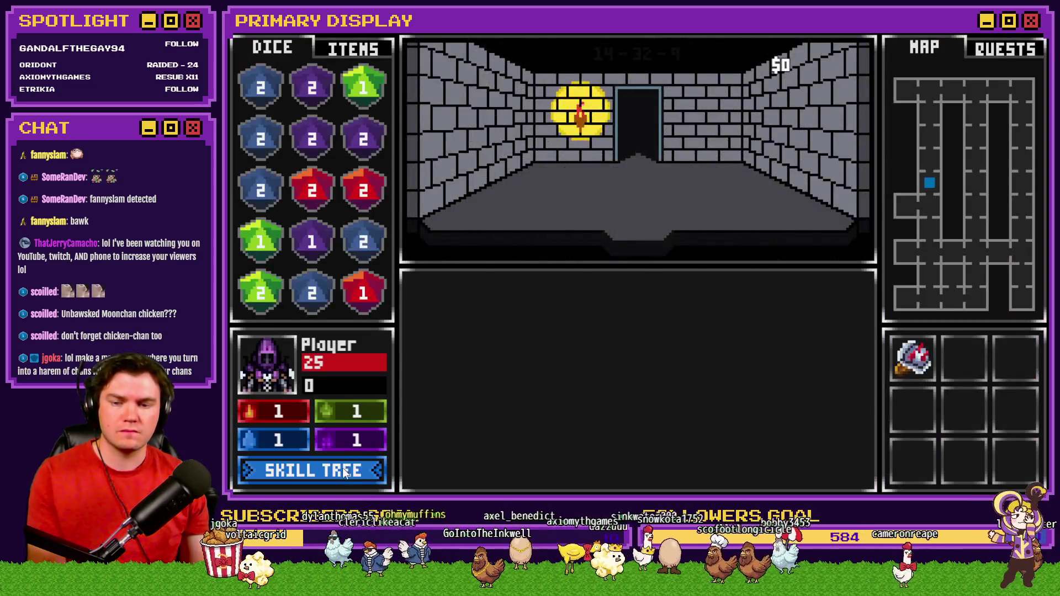
{"action": "left_click", "coordinate": [312, 470]}
{"action": "mouse_move", "coordinate": [843, 343]}
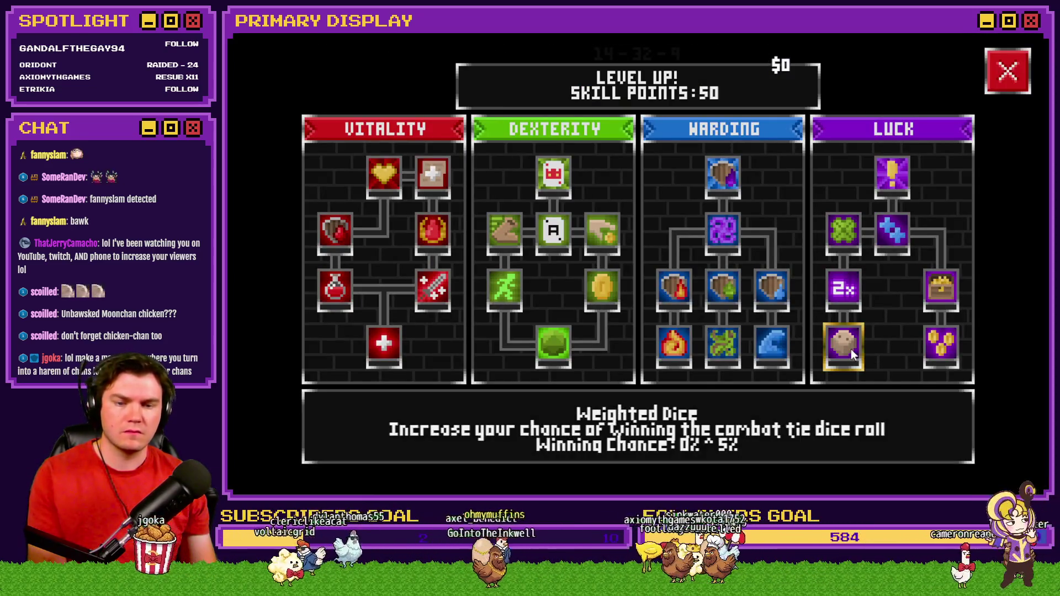
{"action": "left_click", "coordinate": [850, 348]}
{"action": "left_click", "coordinate": [850, 348]}
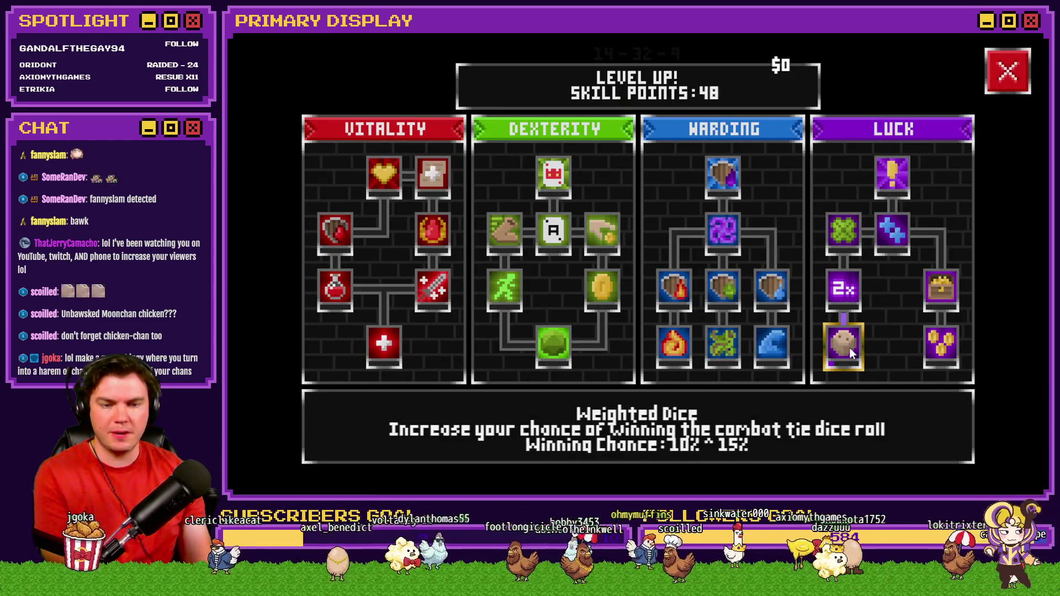
{"action": "left_click", "coordinate": [850, 346]}
{"action": "left_click", "coordinate": [849, 346]}
{"action": "left_click", "coordinate": [849, 343]}
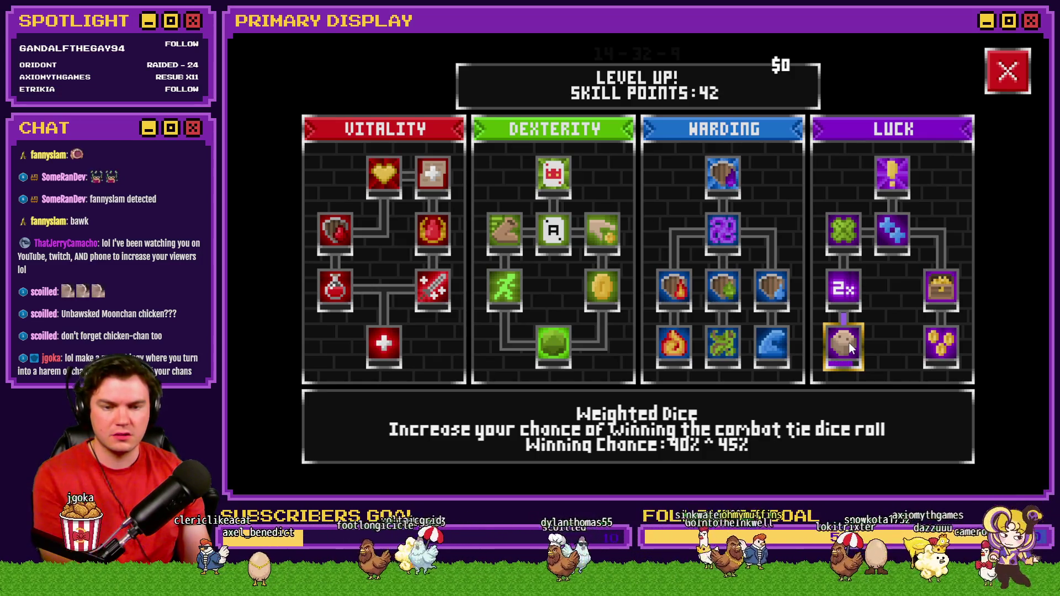
{"action": "left_click", "coordinate": [849, 344]}
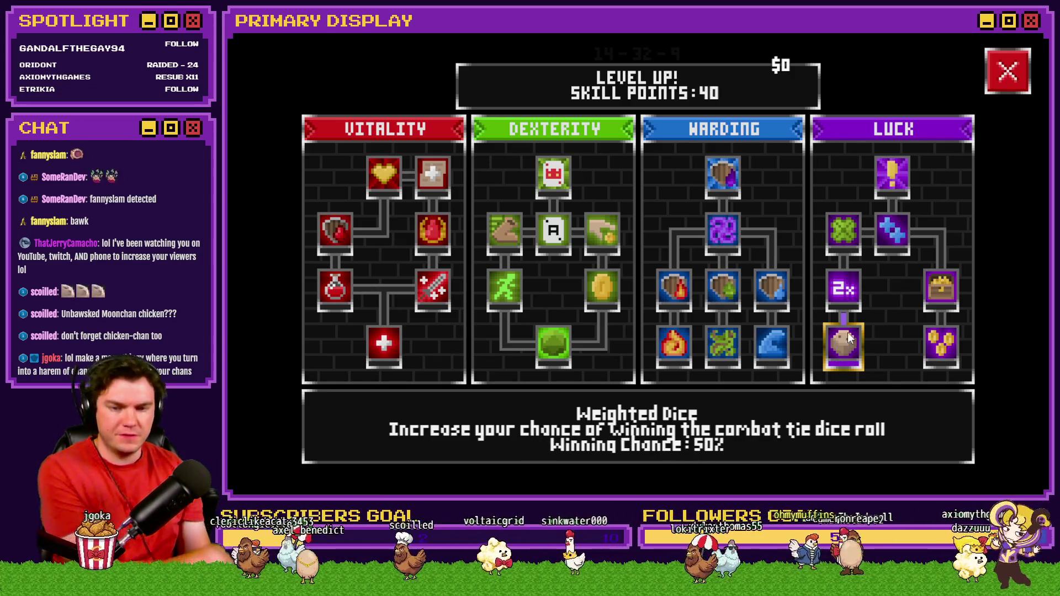
{"action": "left_click", "coordinate": [1009, 70]}
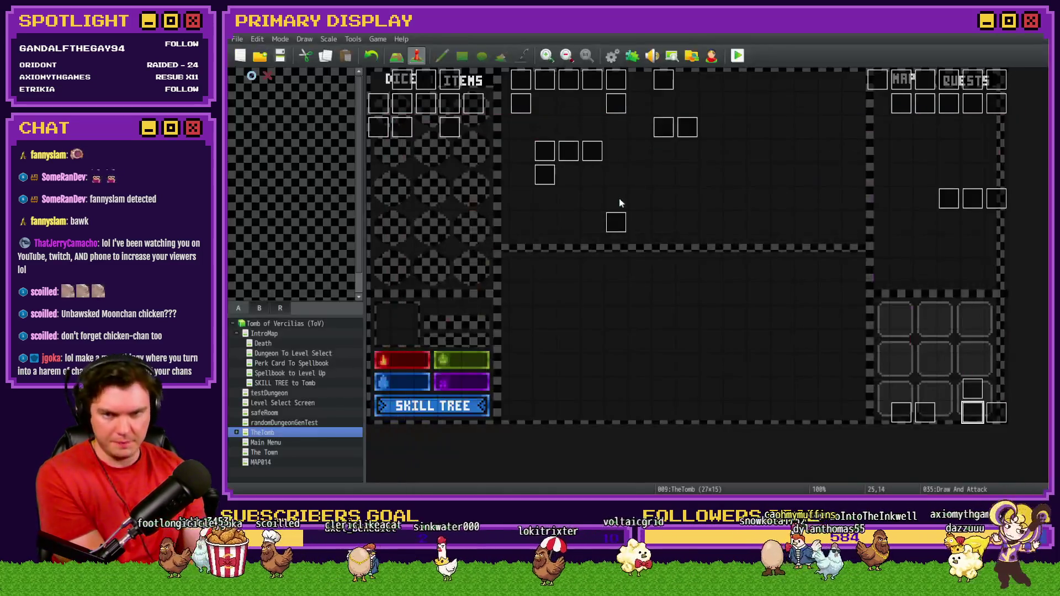
Reopen Draw And Attack on page 8 and review the Player Chose Even dice check
{"action": "double_click", "coordinate": [971, 409]}
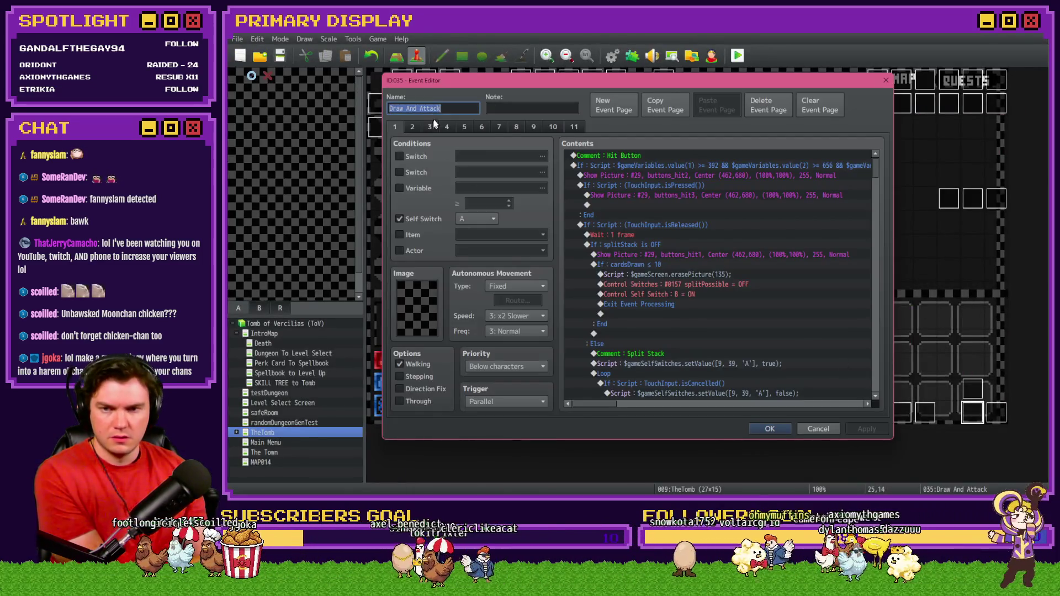
{"action": "left_click", "coordinate": [500, 126]}
{"action": "mouse_move", "coordinate": [875, 165]}
{"action": "left_mouse_down"}
{"action": "mouse_move", "coordinate": [894, 307]}
{"action": "mouse_move", "coordinate": [891, 286]}
{"action": "mouse_move", "coordinate": [709, 257]}
{"action": "left_mouse_up"}
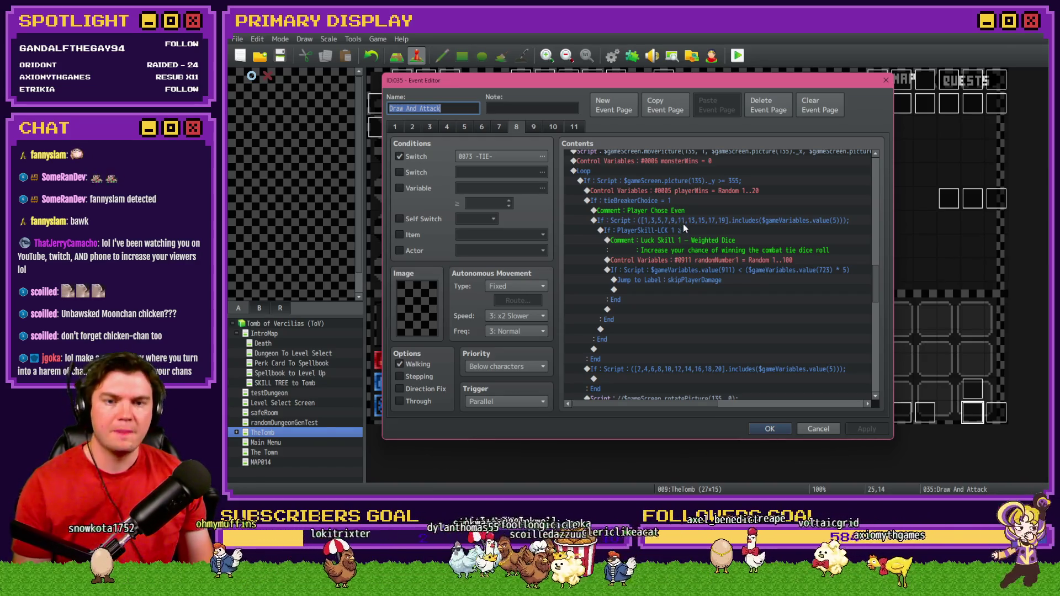
{"action": "left_click", "coordinate": [686, 220]}
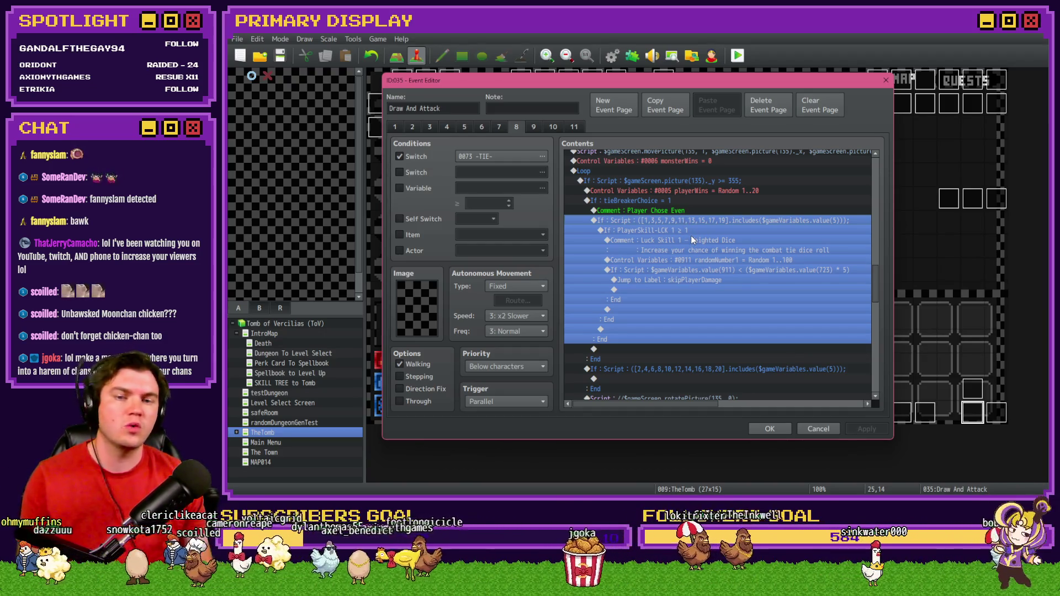
{"action": "left_click", "coordinate": [693, 230]}
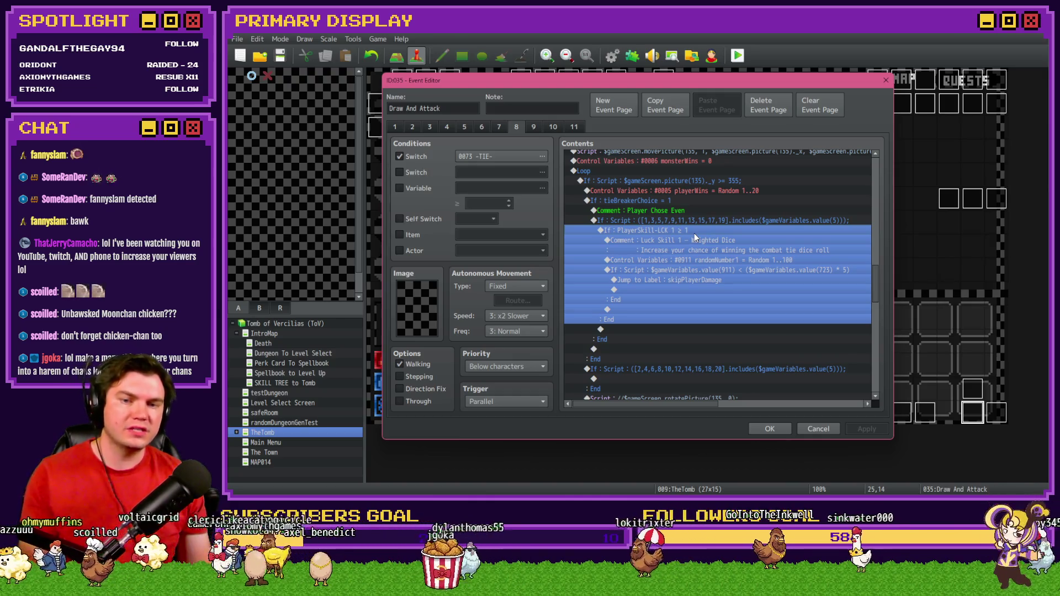
Step through the Weighted Dice roll and chance check down to the skipPlayerDamage jump
{"action": "left_click", "coordinate": [696, 239]}
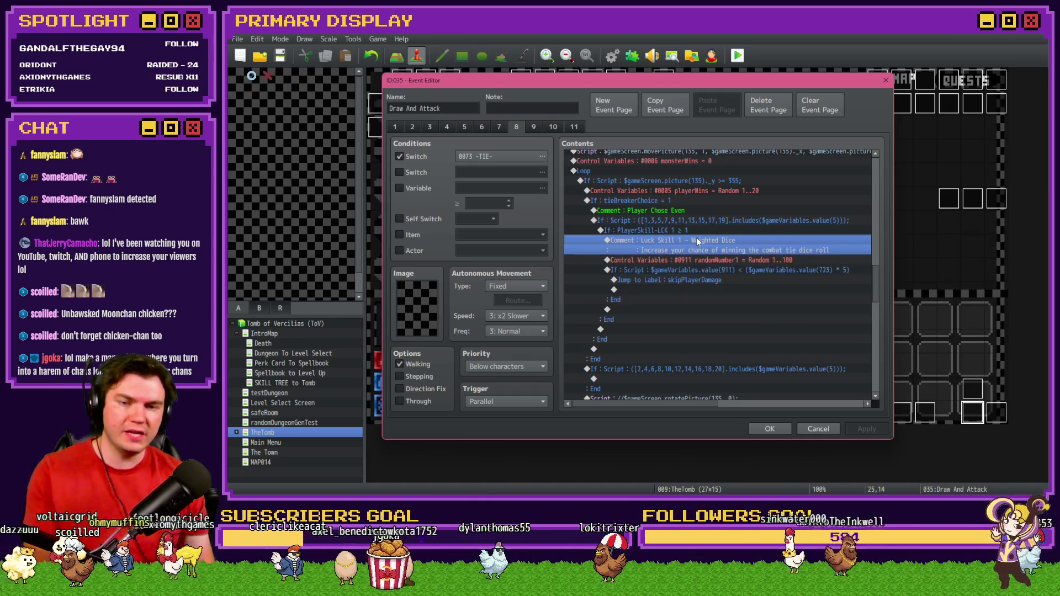
{"action": "left_click", "coordinate": [719, 261]}
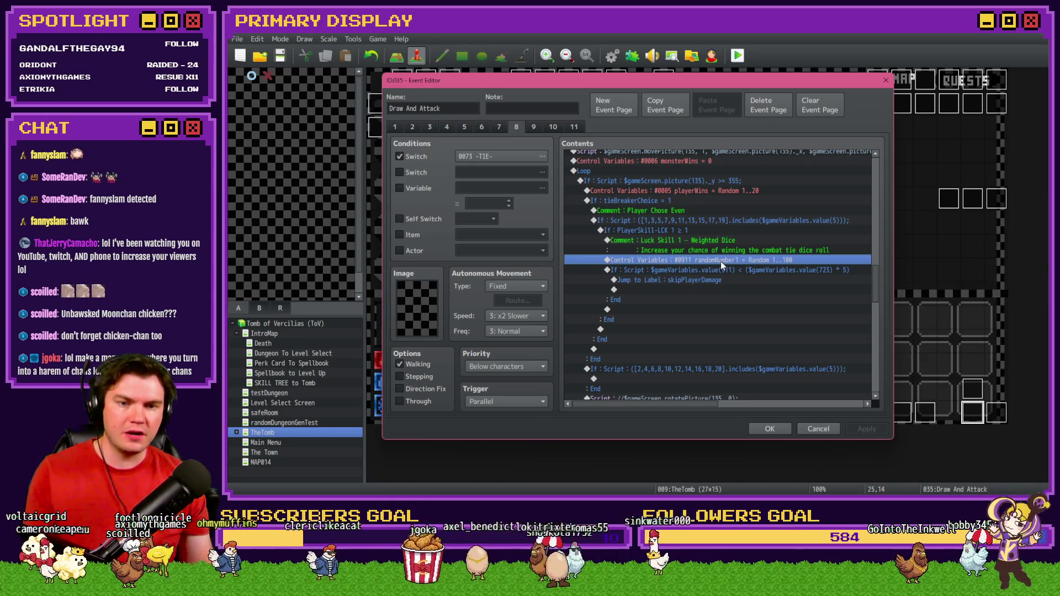
{"action": "left_click", "coordinate": [776, 271]}
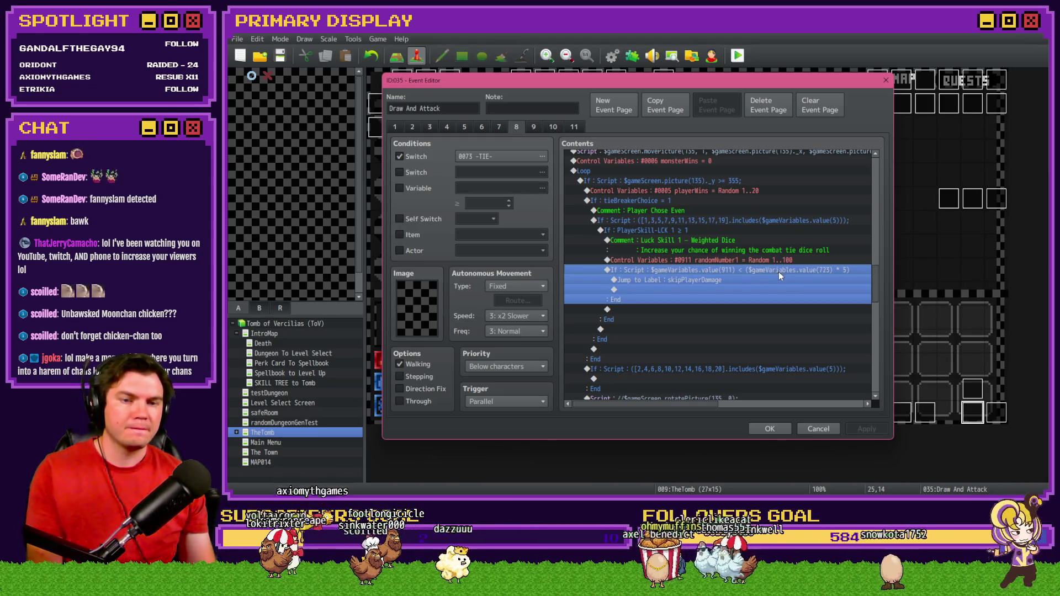
{"action": "left_click", "coordinate": [808, 272]}
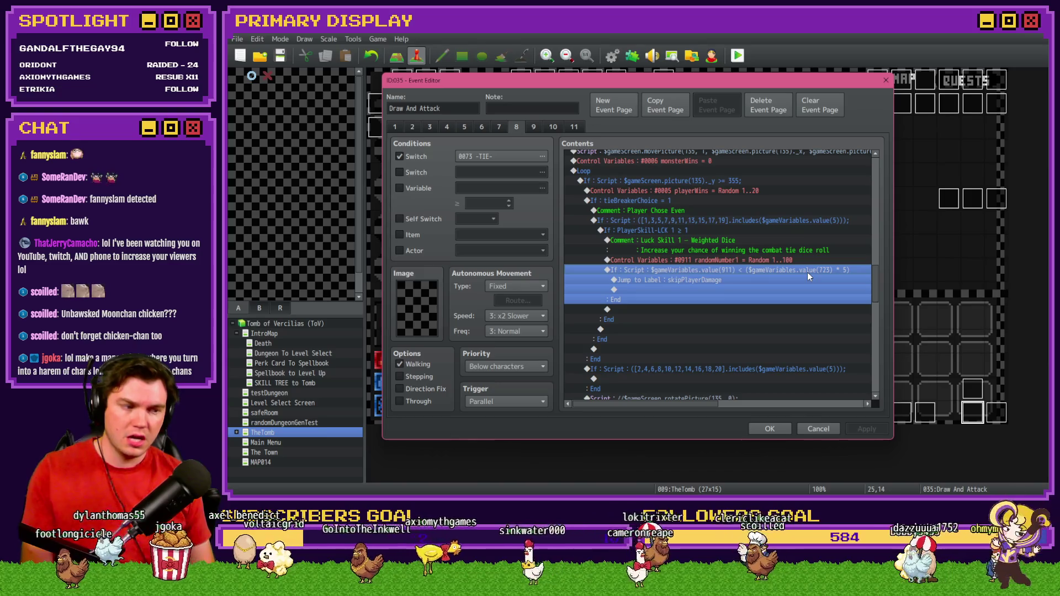
{"action": "left_click", "coordinate": [754, 280]}
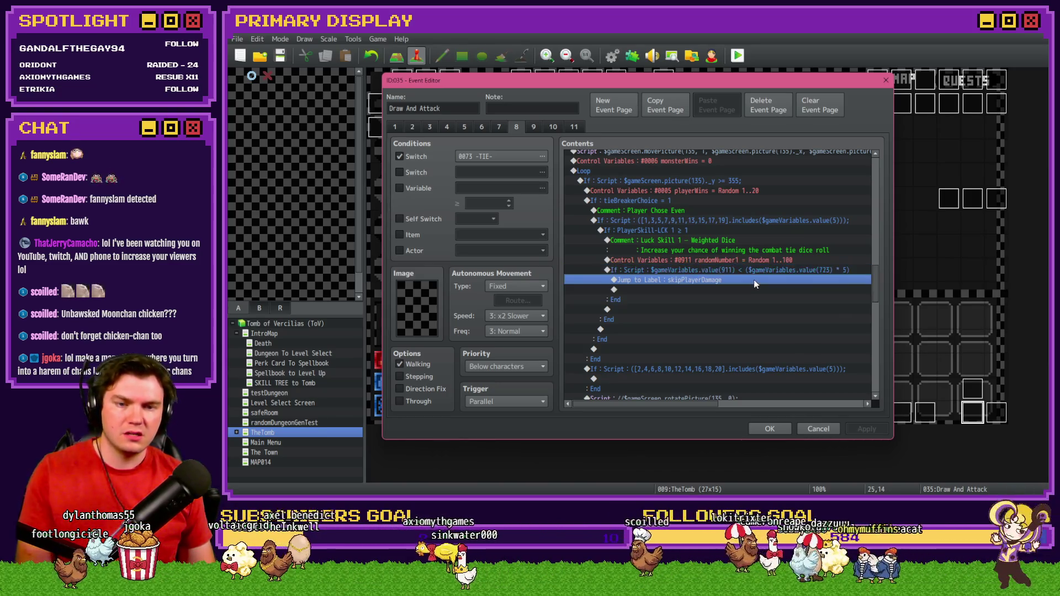
Replace the skipPlayerDamage jump with a Control Variables playerWins add constant 1
{"action": "key", "text": "Delete"}
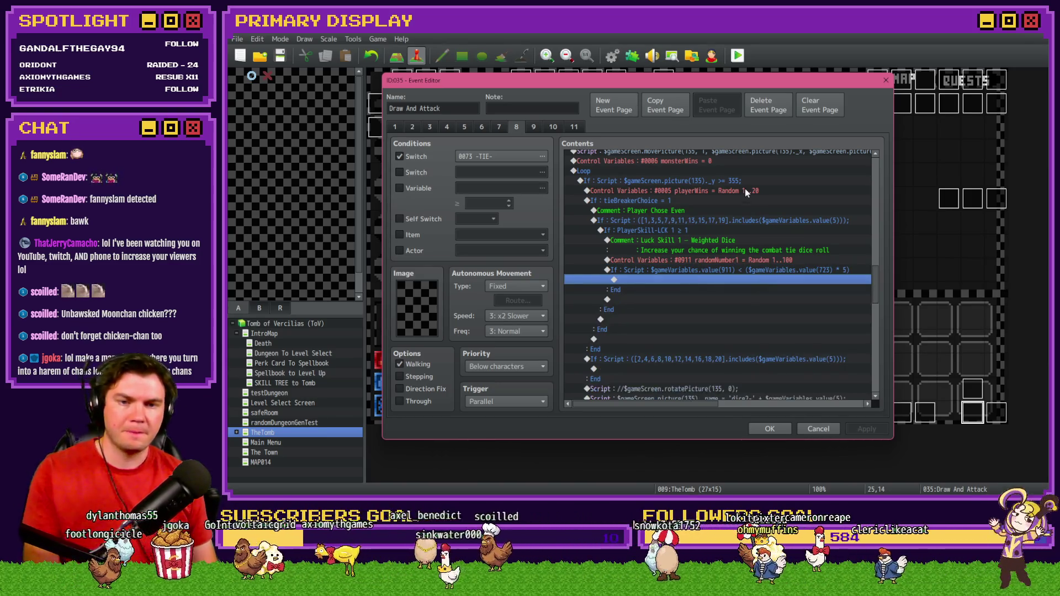
{"action": "left_click", "coordinate": [745, 190]}
{"action": "key", "text": "ctrl+c"}
{"action": "left_click", "coordinate": [692, 279]}
{"action": "key", "text": "ctrl+v"}
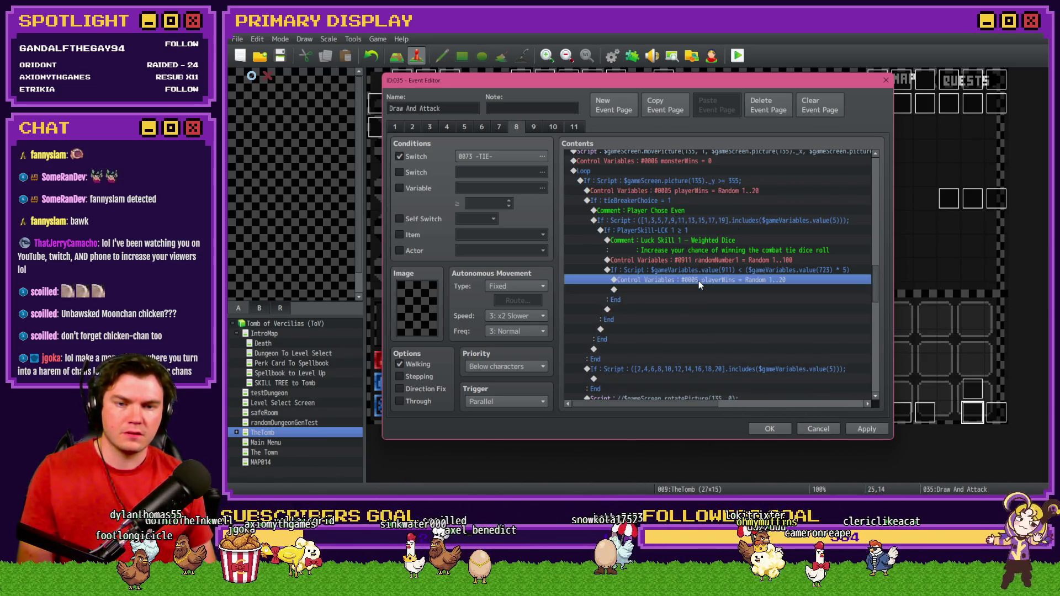
{"action": "double_click", "coordinate": [699, 281]}
{"action": "left_click", "coordinate": [692, 282]}
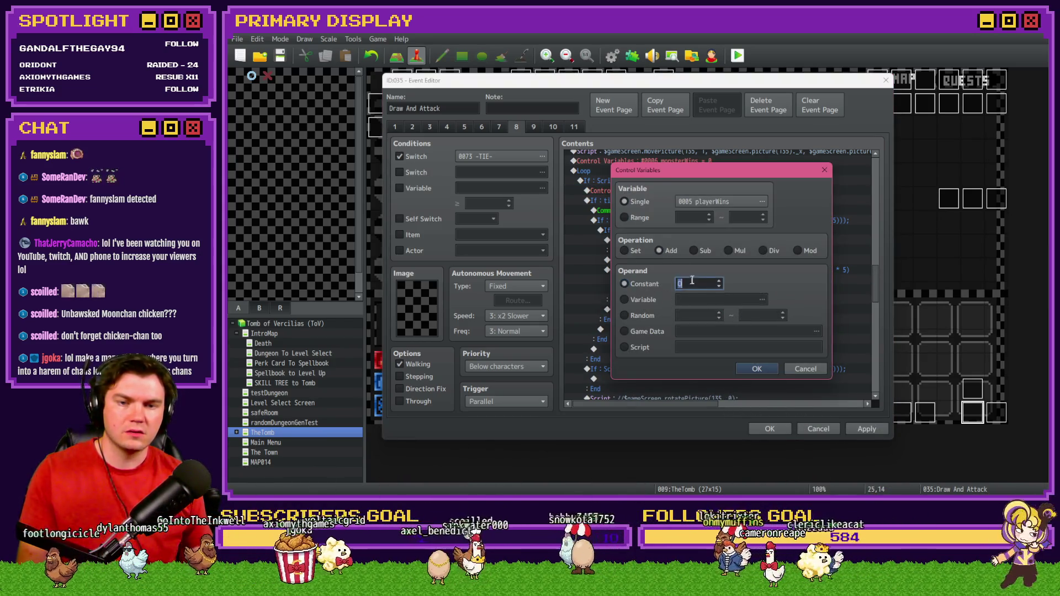
{"action": "left_click", "coordinate": [756, 368]}
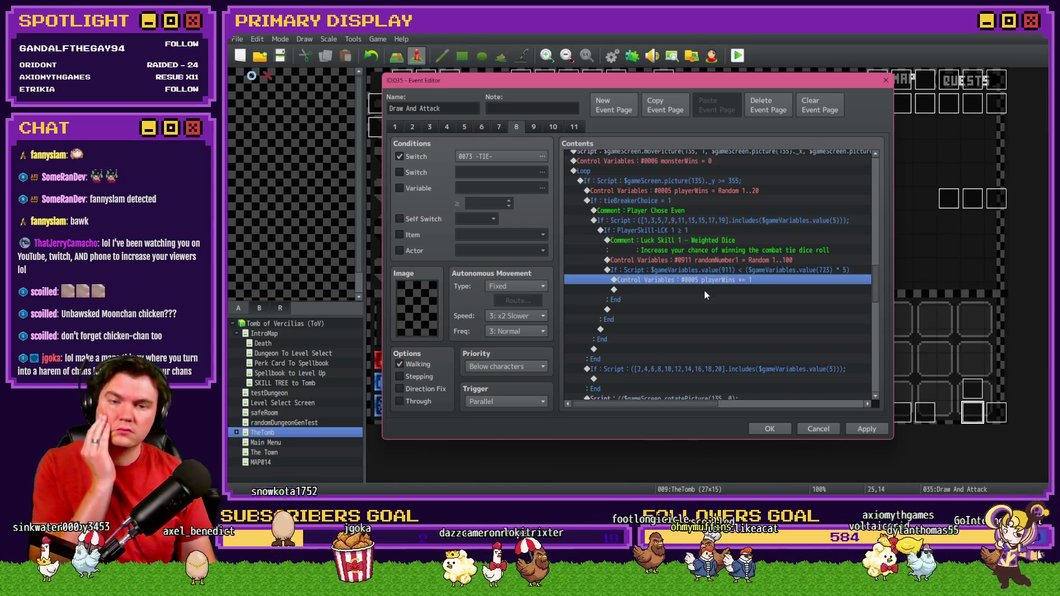
Insert a Jump to Label fixedDice after the playerWins increase
{"action": "double_click", "coordinate": [704, 288]}
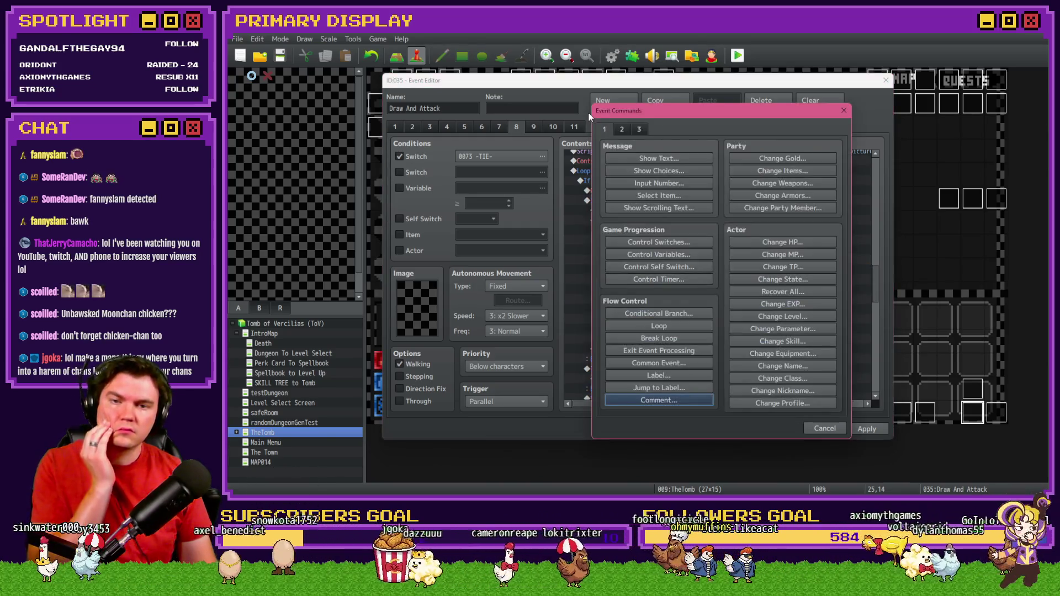
{"action": "left_click", "coordinate": [672, 388]}
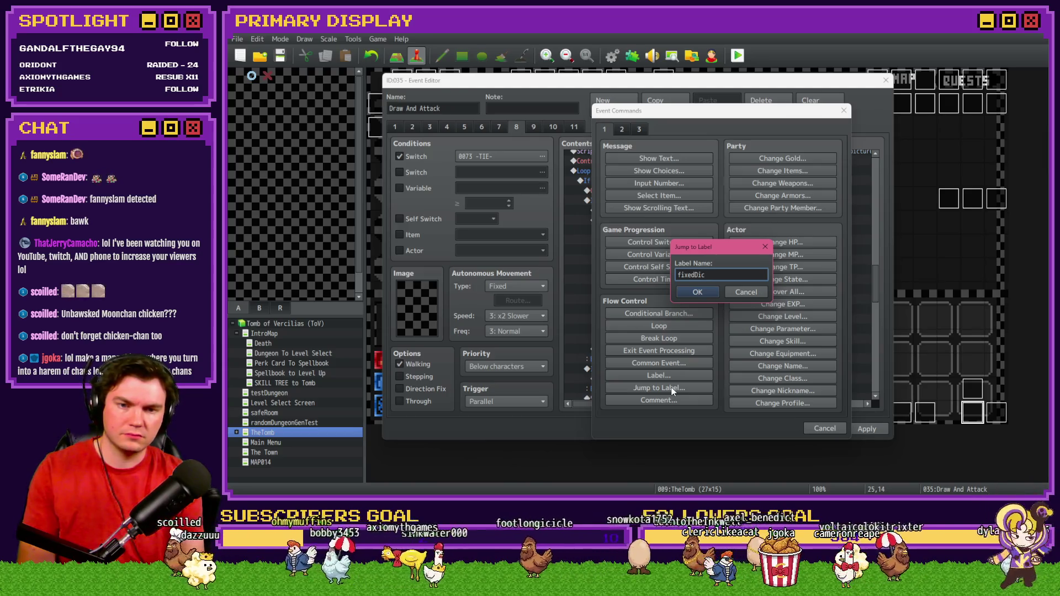
{"action": "left_click", "coordinate": [700, 292]}
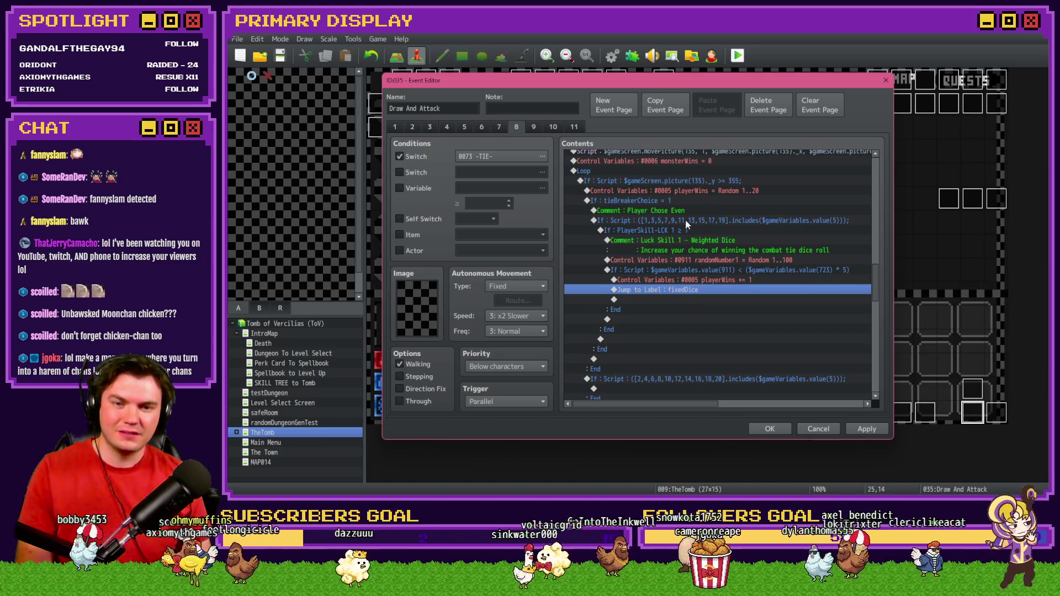
Add a Label fixedDice above the rotatePicture dice-rotation script
{"action": "left_click", "coordinate": [685, 220]}
{"action": "scroll", "coordinate": [690, 289], "scroll_direction": "down", "scroll_amount": 3}
{"action": "scroll", "coordinate": [690, 294], "scroll_direction": "up", "scroll_amount": 2}
{"action": "scroll", "coordinate": [690, 297], "scroll_direction": "down", "scroll_amount": 2}
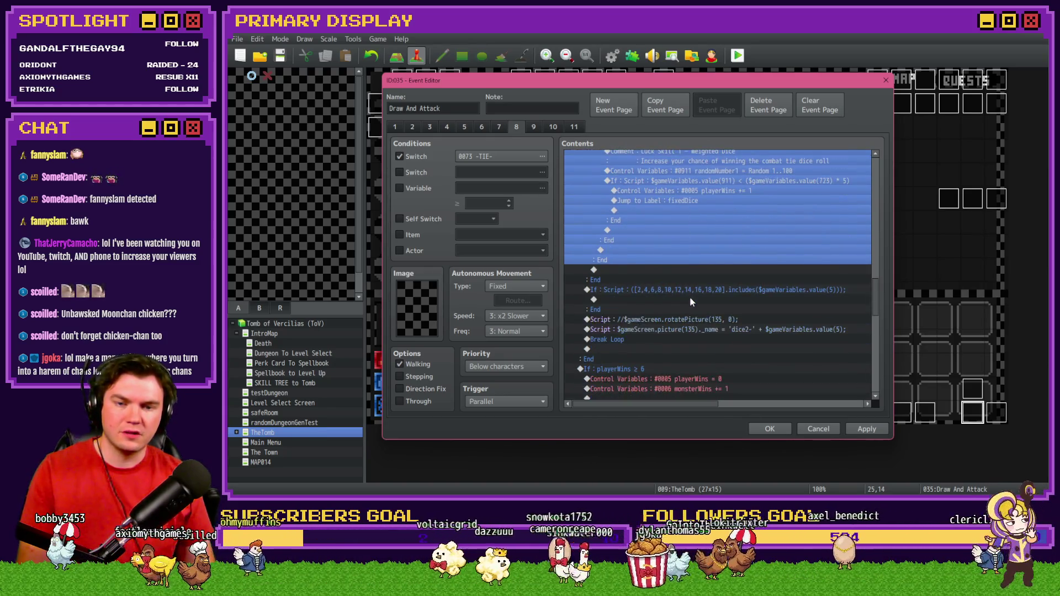
{"action": "left_click", "coordinate": [691, 301]}
{"action": "left_click", "coordinate": [686, 321]}
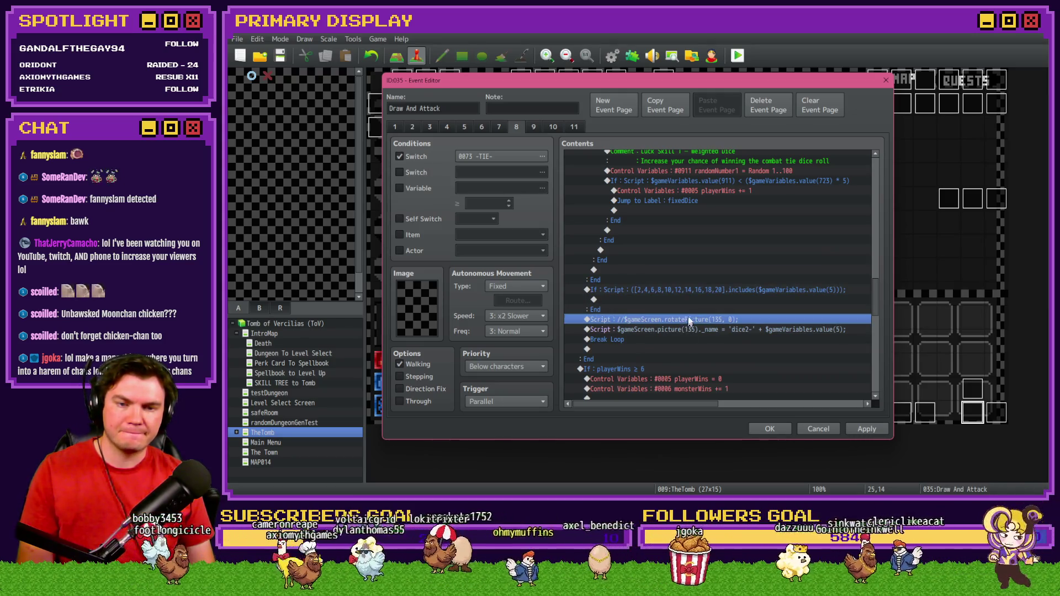
{"action": "left_click_drag", "start_coordinate": [688, 321], "coordinate": [690, 322]}
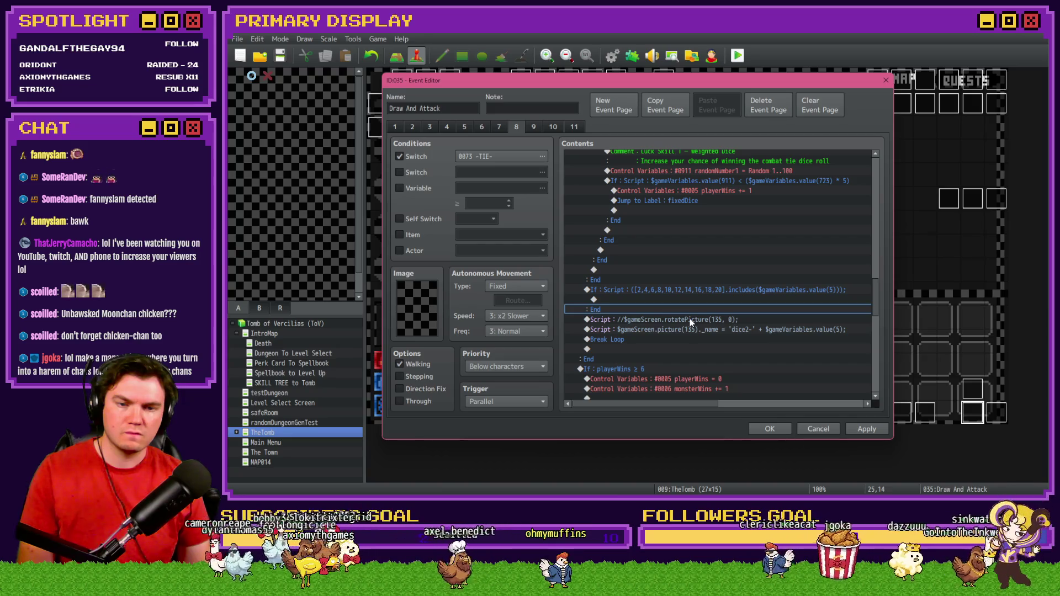
{"action": "left_click", "coordinate": [690, 320]}
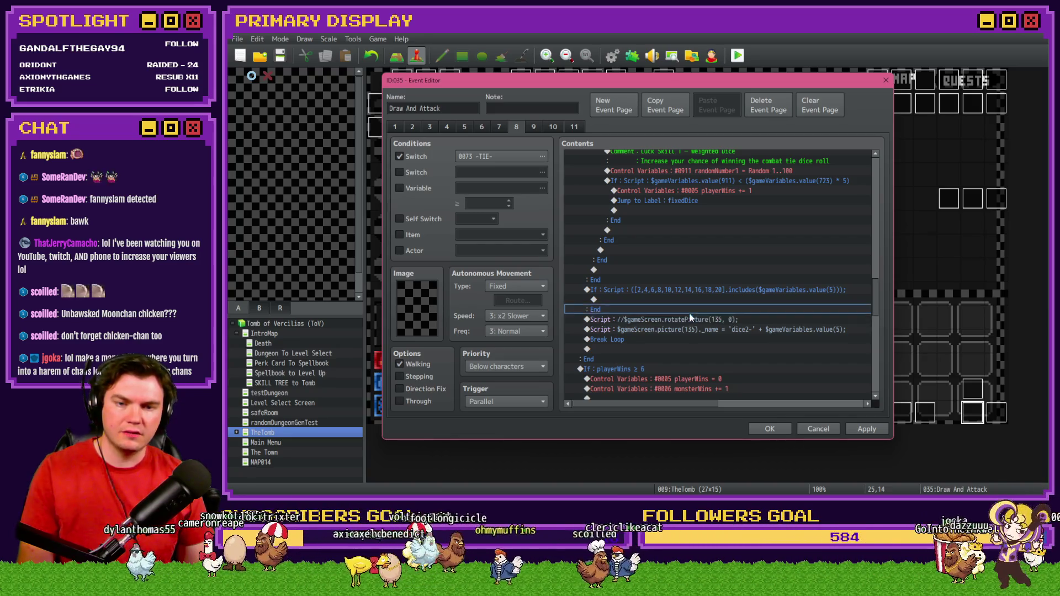
{"action": "double_click", "coordinate": [675, 298]}
{"action": "left_click", "coordinate": [661, 383]}
{"action": "left_click", "coordinate": [729, 303]}
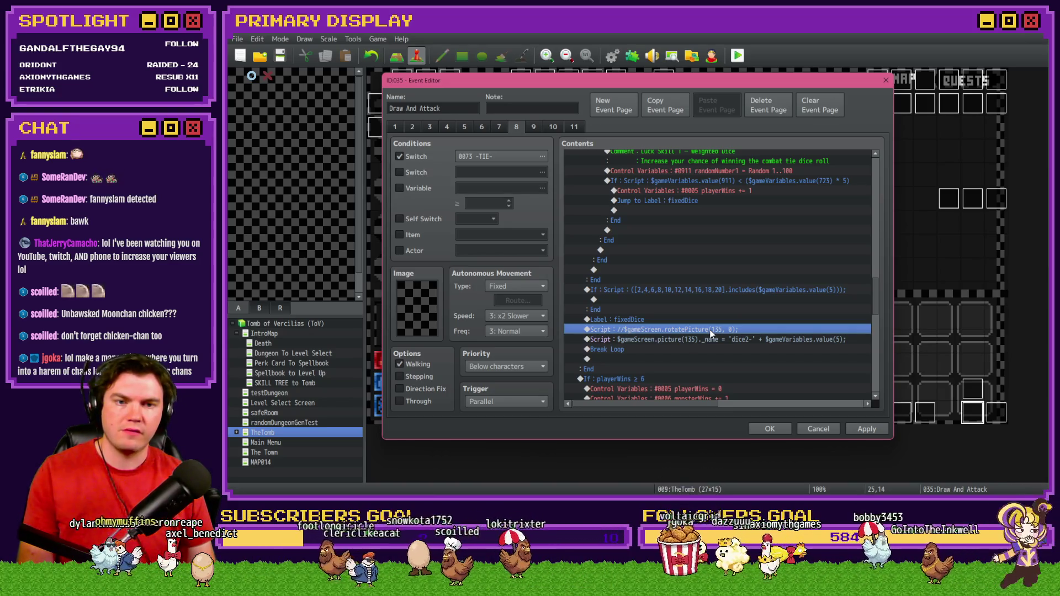
{"action": "scroll", "coordinate": [710, 332], "scroll_direction": "up", "scroll_amount": 3}
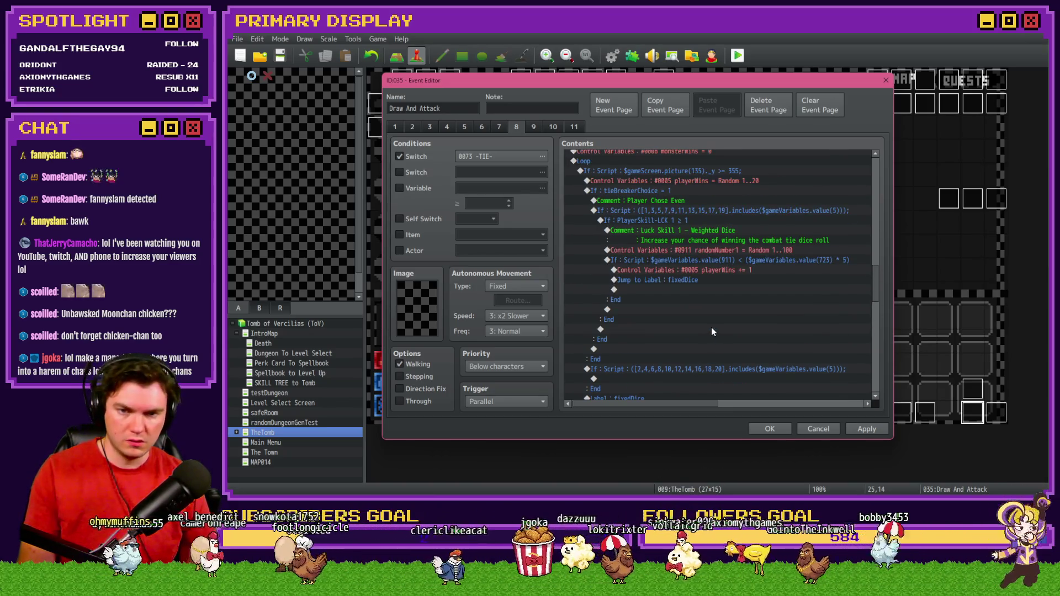
{"action": "left_click", "coordinate": [683, 204]}
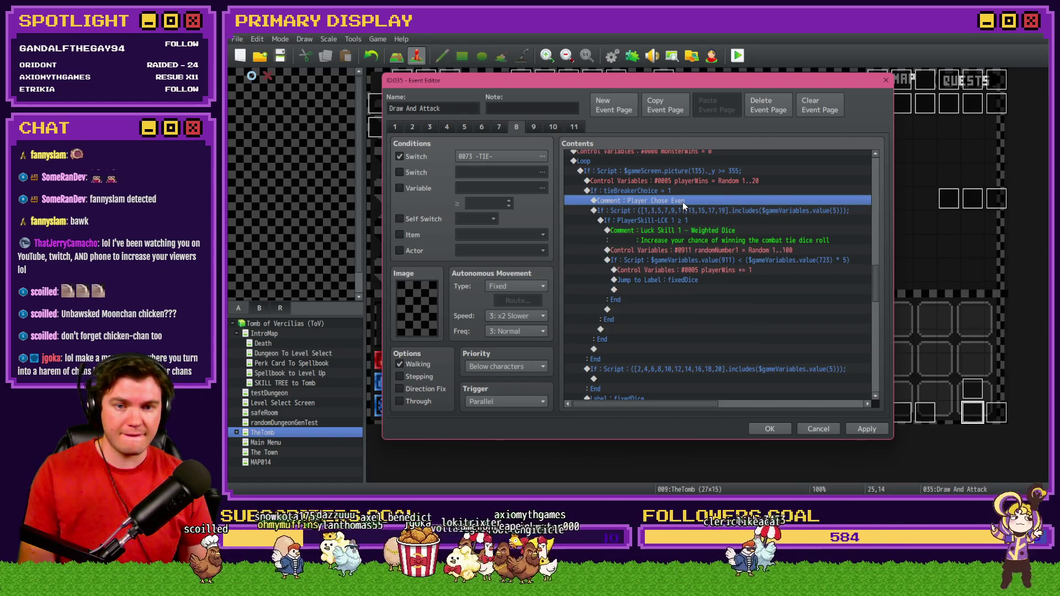
{"action": "left_click", "coordinate": [682, 193]}
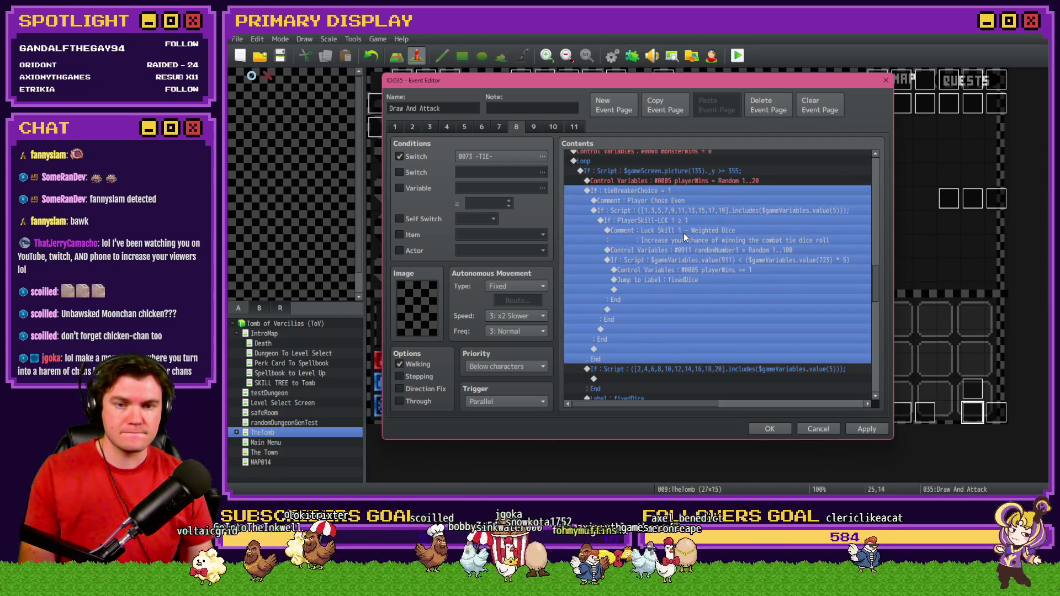
{"action": "left_click", "coordinate": [681, 201]}
{"action": "left_click", "coordinate": [672, 220]}
{"action": "left_click", "coordinate": [672, 259]}
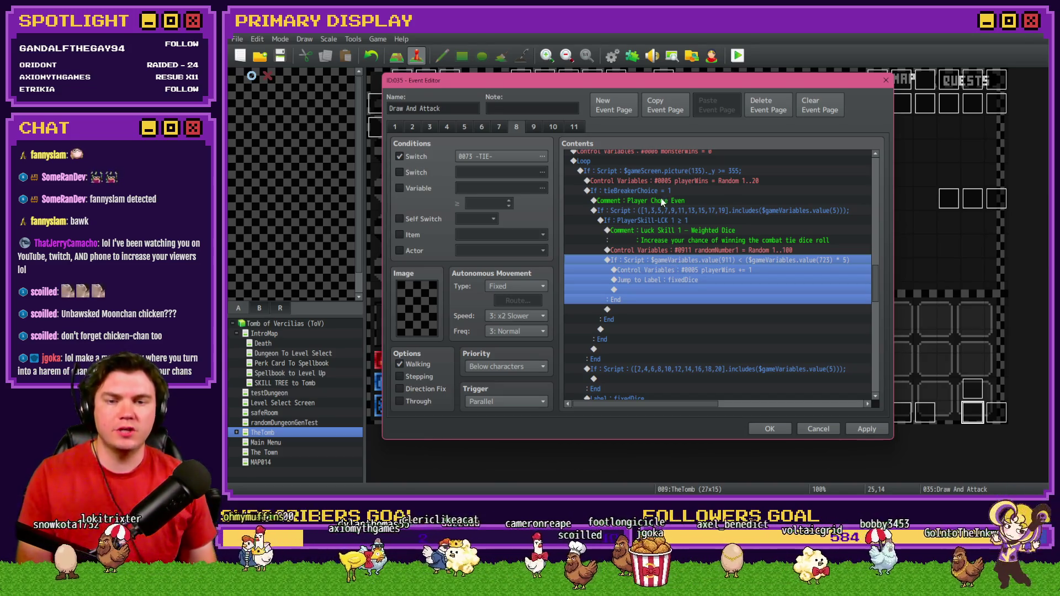
{"action": "left_click", "coordinate": [678, 201]}
{"action": "double_click", "coordinate": [698, 220]}
{"action": "key", "text": "Escape"}
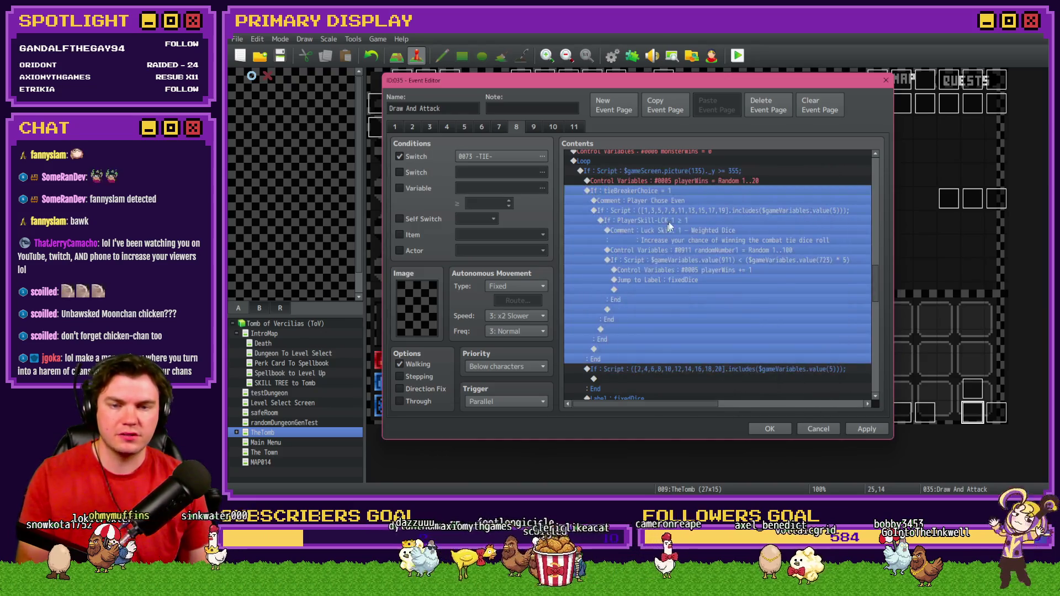
{"action": "double_click", "coordinate": [677, 221]}
{"action": "key", "text": "Escape"}
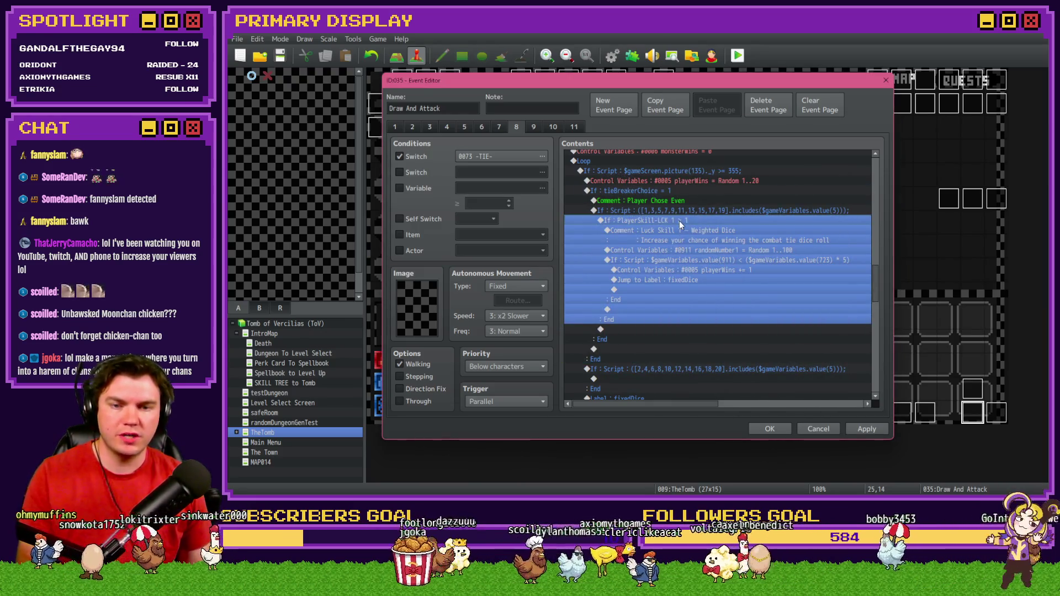
{"action": "left_click", "coordinate": [680, 215]}
{"action": "left_click", "coordinate": [681, 260]}
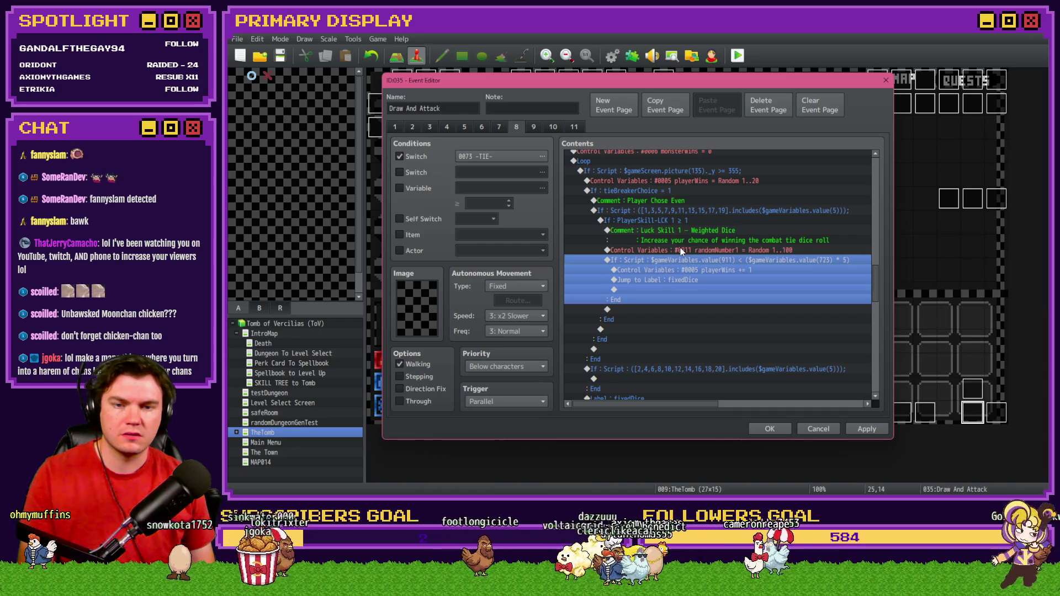
{"action": "left_click", "coordinate": [673, 191]}
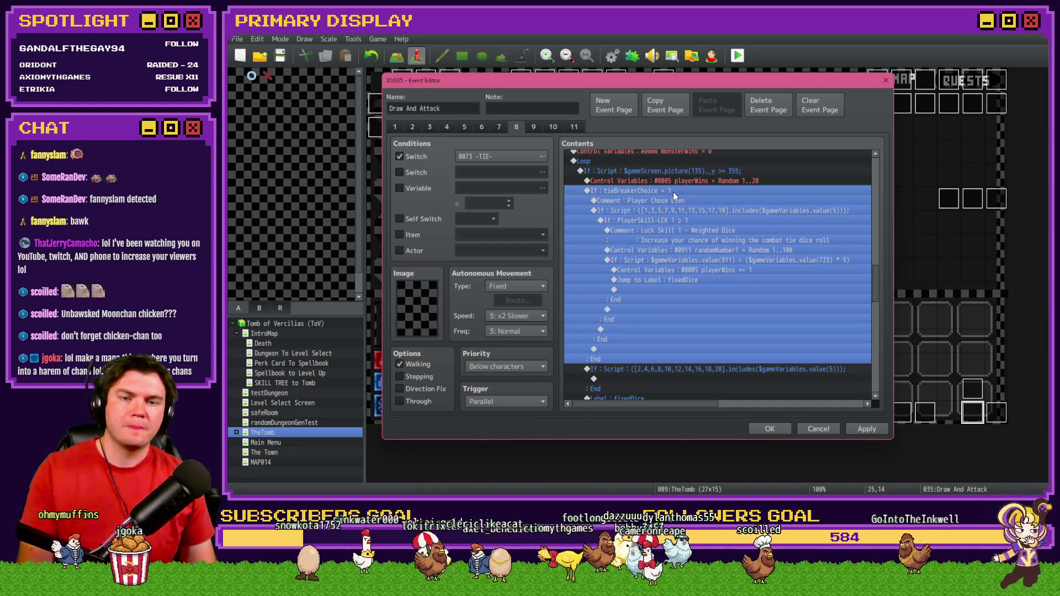
{"action": "left_click", "coordinate": [676, 201]}
{"action": "left_click", "coordinate": [678, 222]}
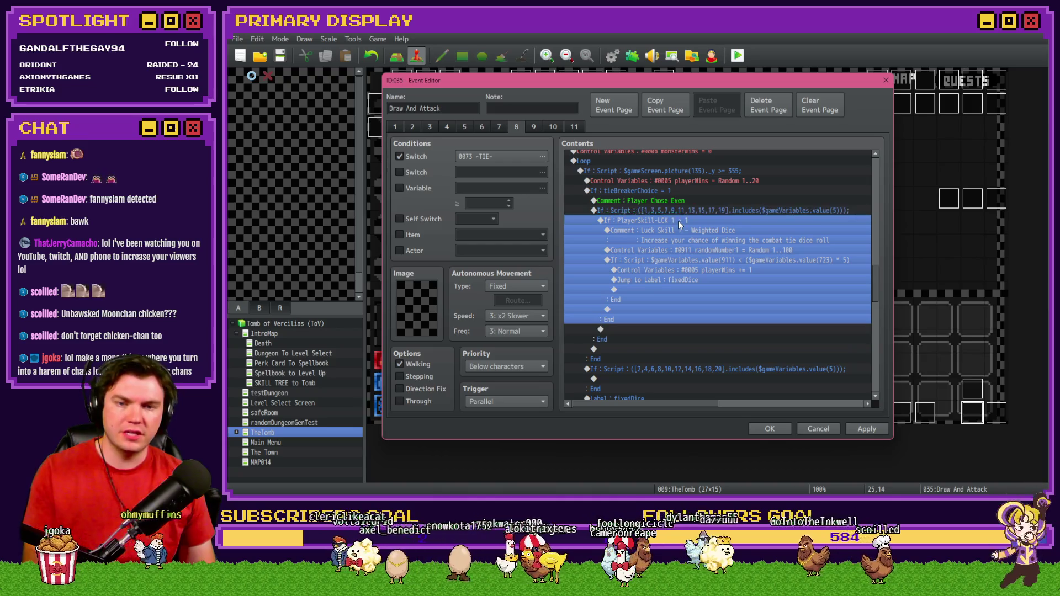
{"action": "left_click", "coordinate": [682, 231]}
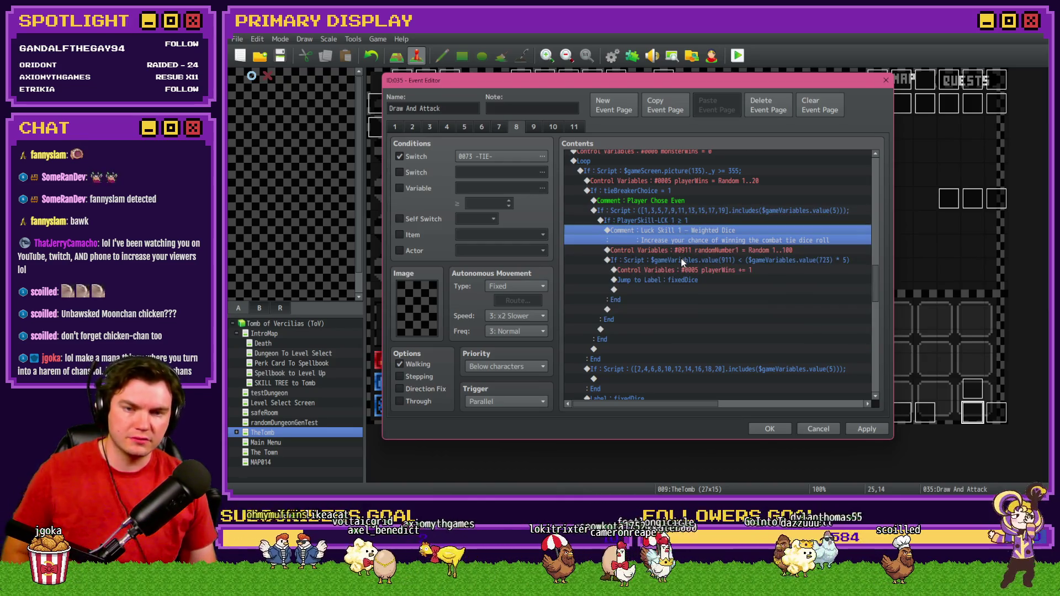
{"action": "double_click", "coordinate": [677, 191]}
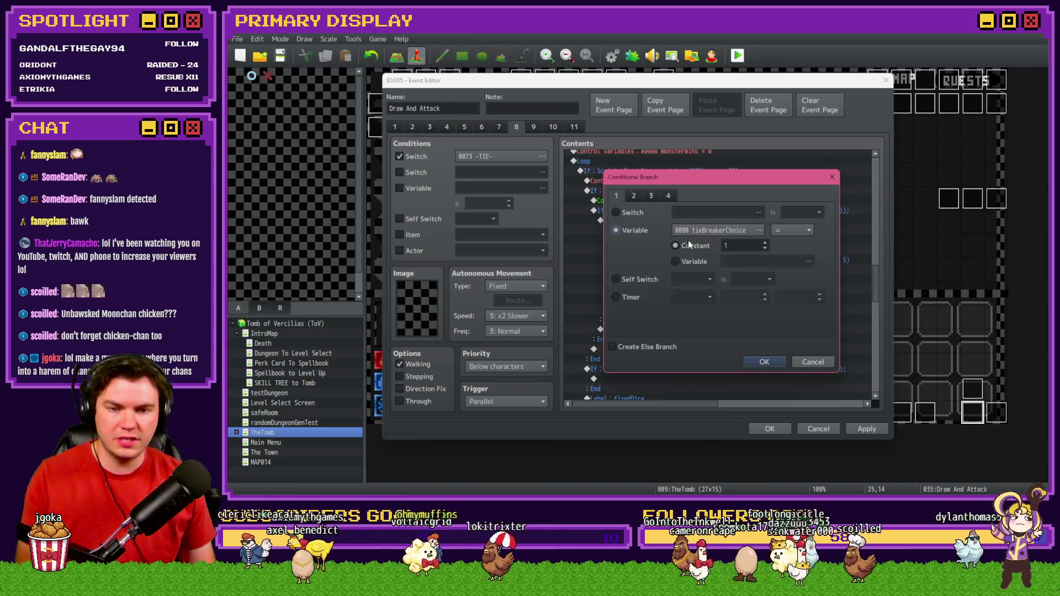
Switch the tieBreakerChoice branch to a script condition and copy the odd-roll includes() check
{"action": "left_click", "coordinate": [667, 196]}
{"action": "left_click", "coordinate": [628, 324]}
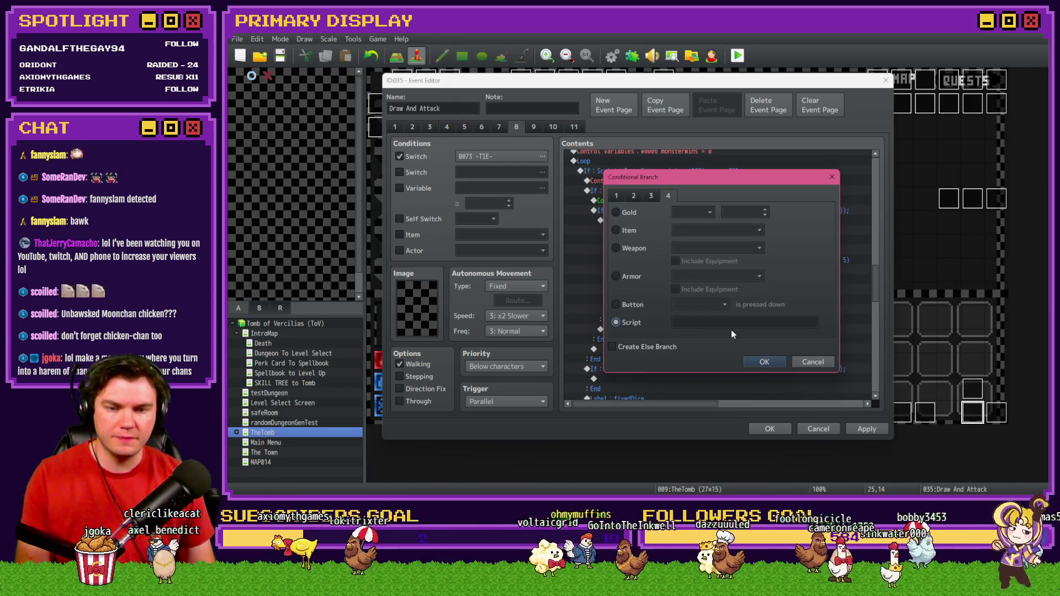
{"action": "left_click", "coordinate": [751, 322]}
{"action": "type", "text": "$gameVariables.value(90"}
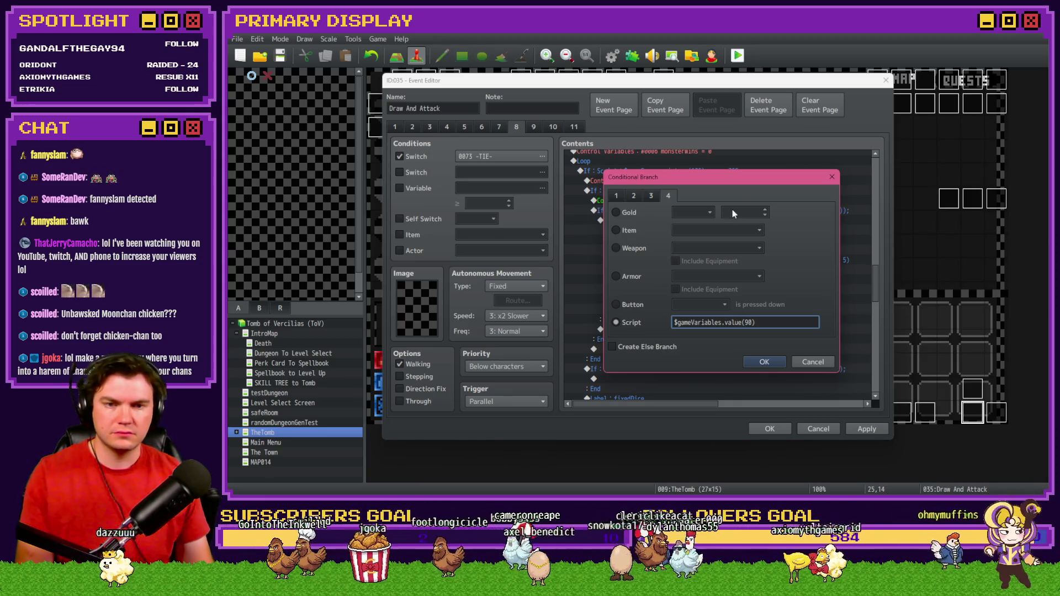
{"action": "left_click_drag", "start_coordinate": [741, 183], "coordinate": [726, 210]}
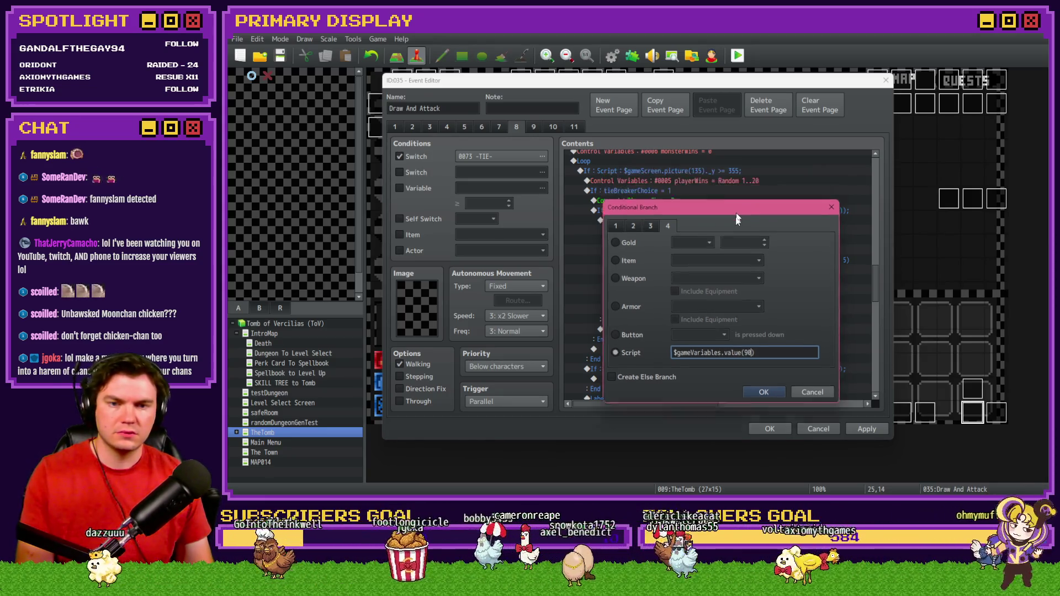
{"action": "type", "text": " === 1"}
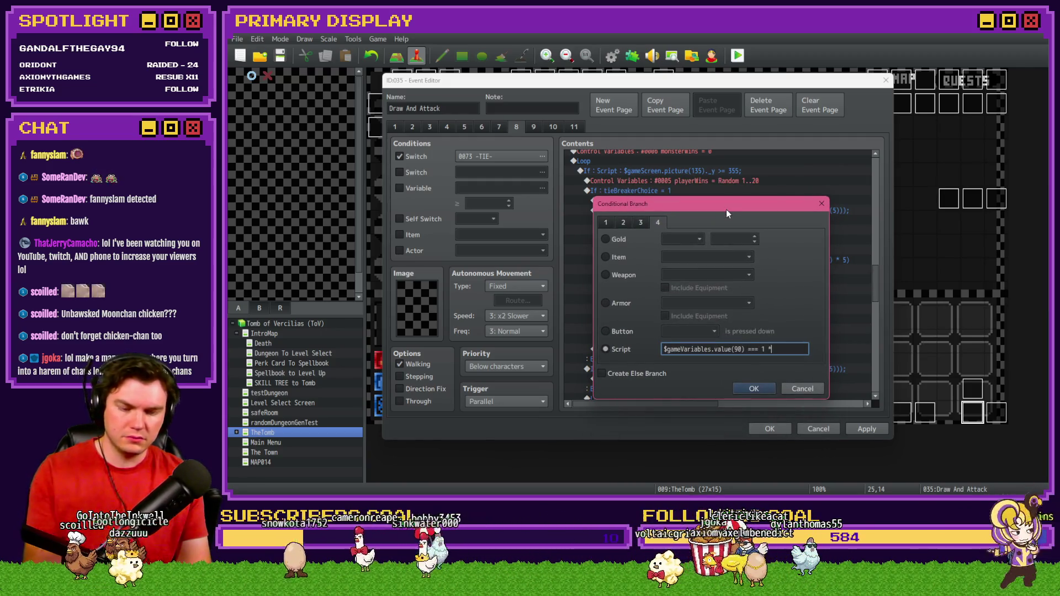
{"action": "type", "text": " &&"}
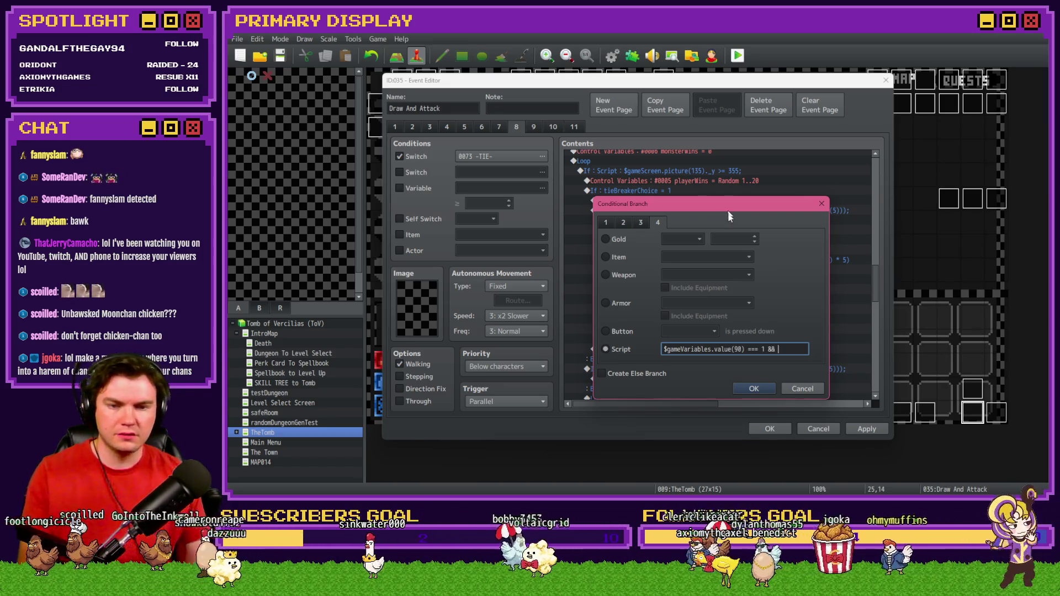
{"action": "left_click", "coordinate": [754, 388]}
{"action": "double_click", "coordinate": [707, 205]}
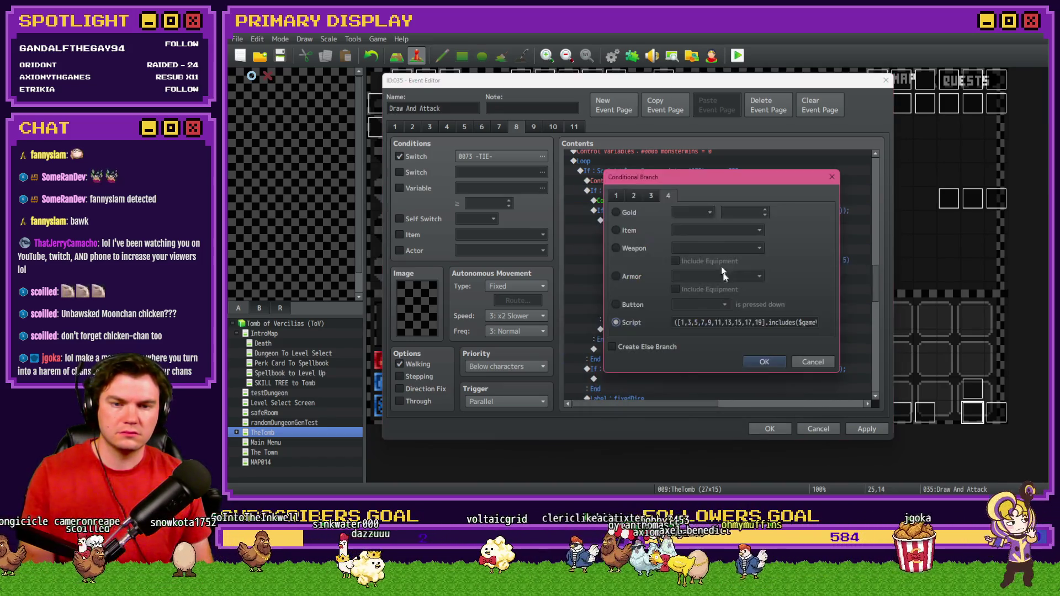
{"action": "left_click", "coordinate": [765, 361]}
Paste the odd-roll check after 'value(90) === 1 &&', drop the ';', append ' &&' and confirm
{"action": "double_click", "coordinate": [716, 186]}
{"action": "left_click", "coordinate": [790, 325]}
{"action": "key", "text": "ctrl+v"}
{"action": "key", "text": "BackSpace"}
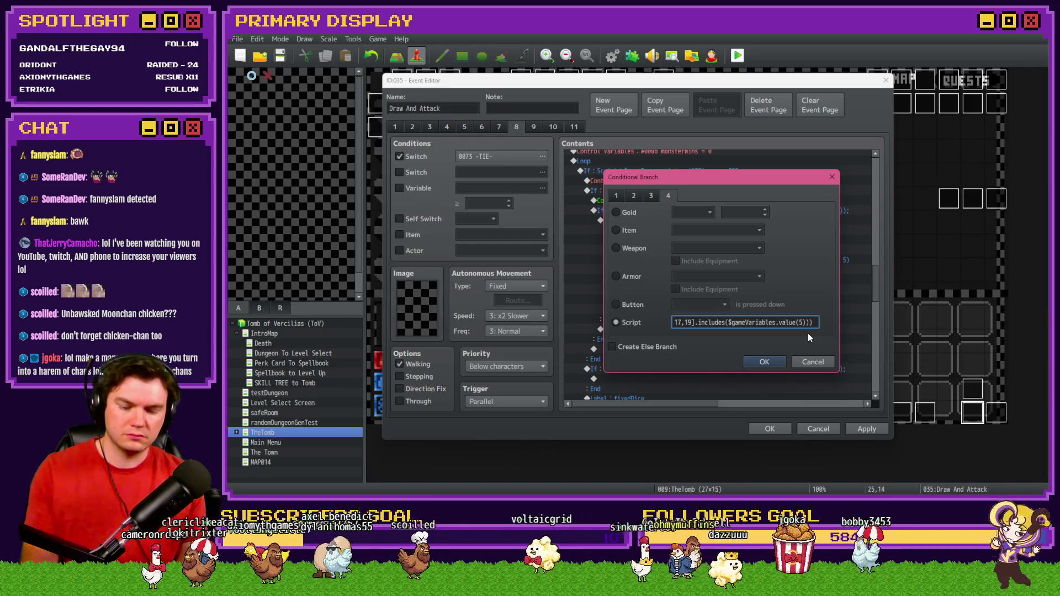
{"action": "type", "text": "&&"}
{"action": "key", "text": "Return"}
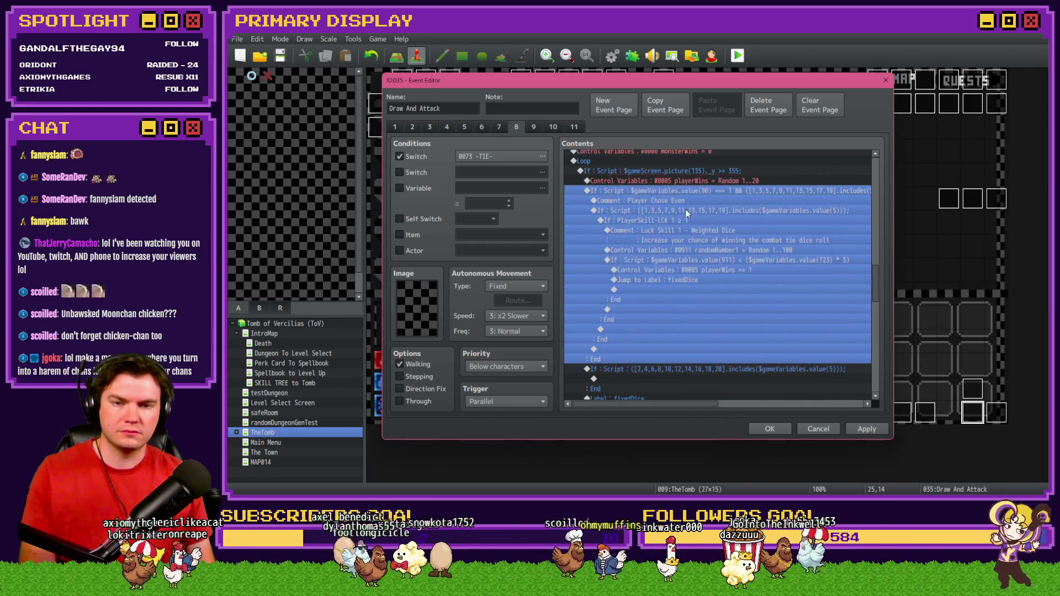
{"action": "left_click", "coordinate": [686, 210]}
{"action": "double_click", "coordinate": [681, 228]}
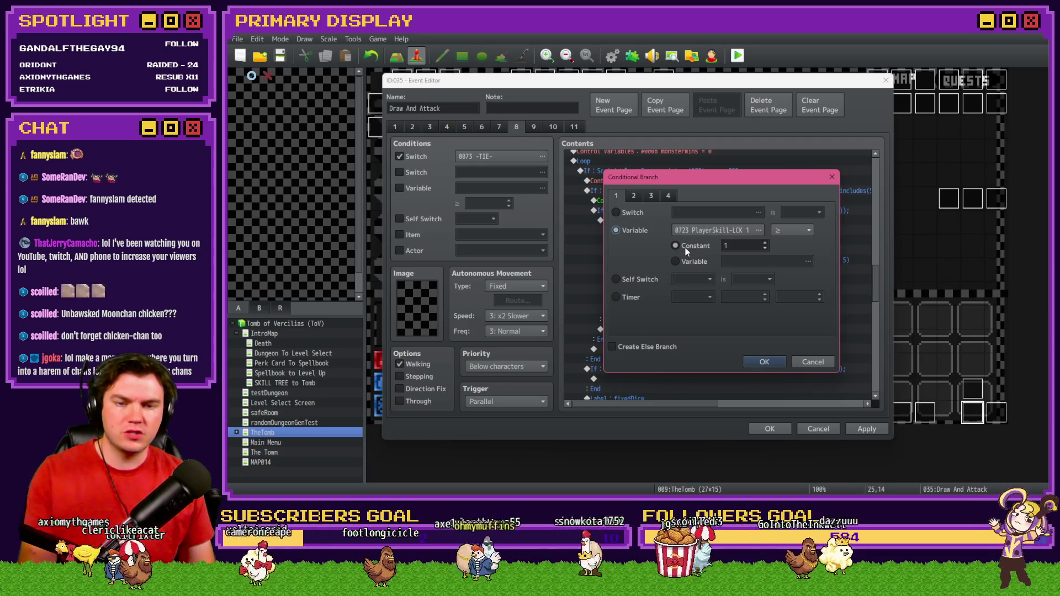
Append '$gameVariables.value(723) > 1' to the end of the combined script condition
{"action": "key", "text": "Escape"}
{"action": "left_click", "coordinate": [690, 195]}
{"action": "double_click", "coordinate": [690, 194]}
{"action": "left_click", "coordinate": [698, 322]}
{"action": "left_click_drag", "start_coordinate": [781, 323], "coordinate": [675, 323]}
{"action": "left_click", "coordinate": [737, 323]}
{"action": "key", "text": "End"}
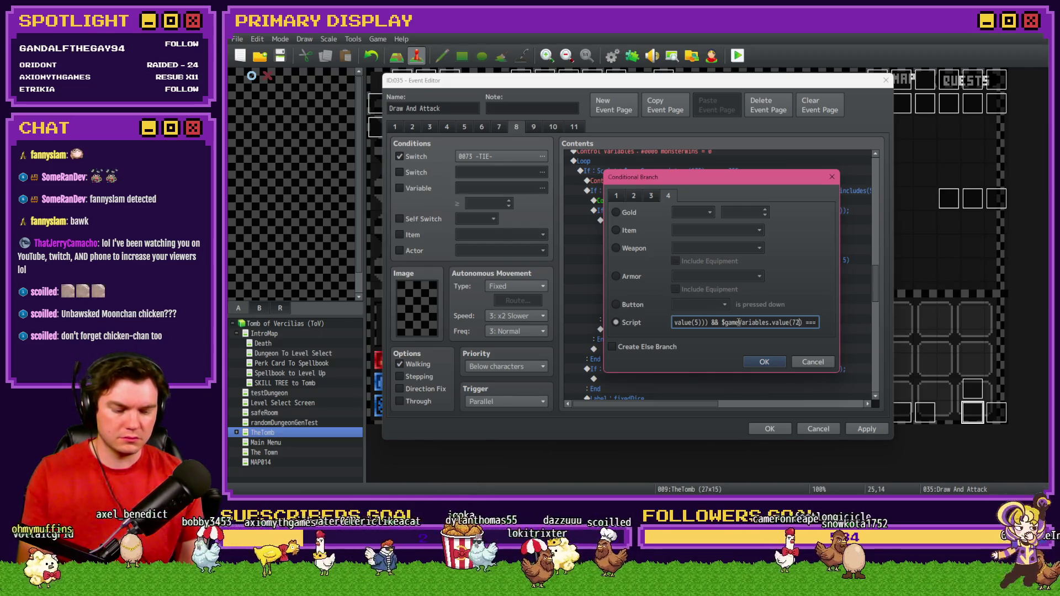
{"action": "type", "text": ">"}
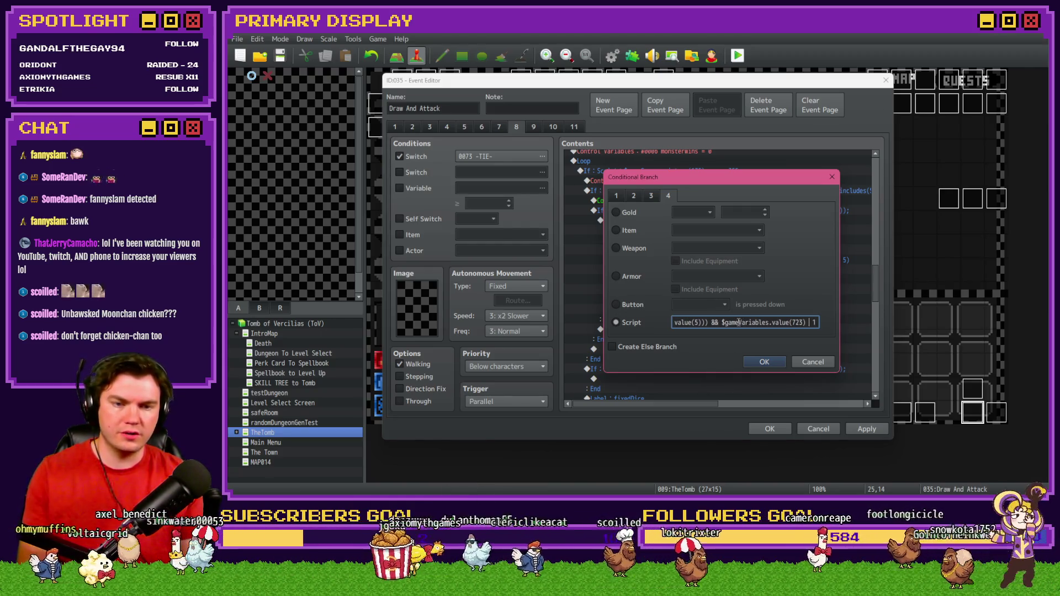
{"action": "left_click", "coordinate": [764, 361]}
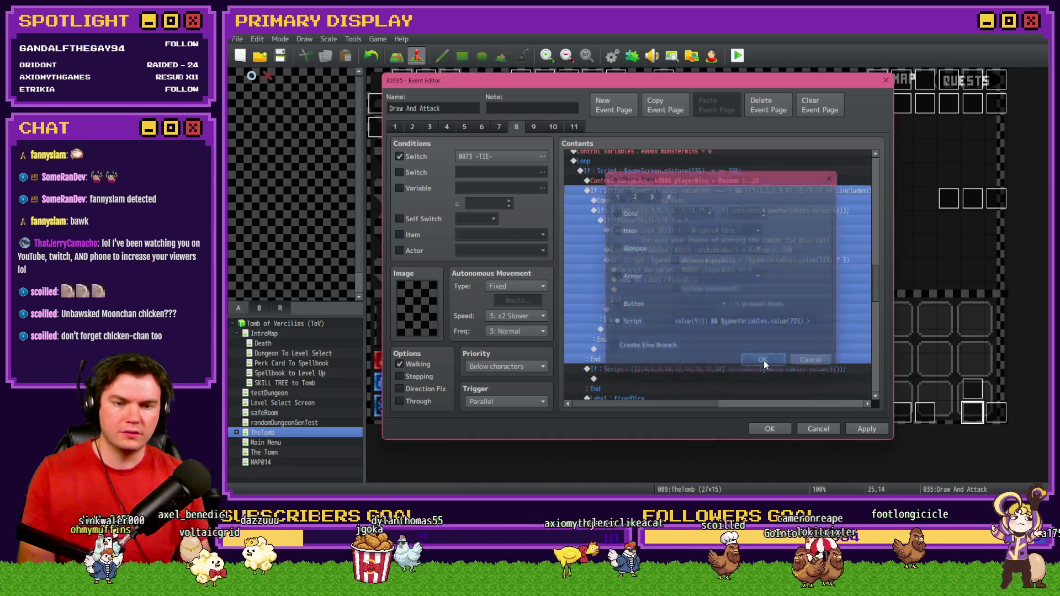
Recheck the combined condition, then select the Luck Skill 1 comment through the luck roll branch
{"action": "left_click", "coordinate": [702, 226]}
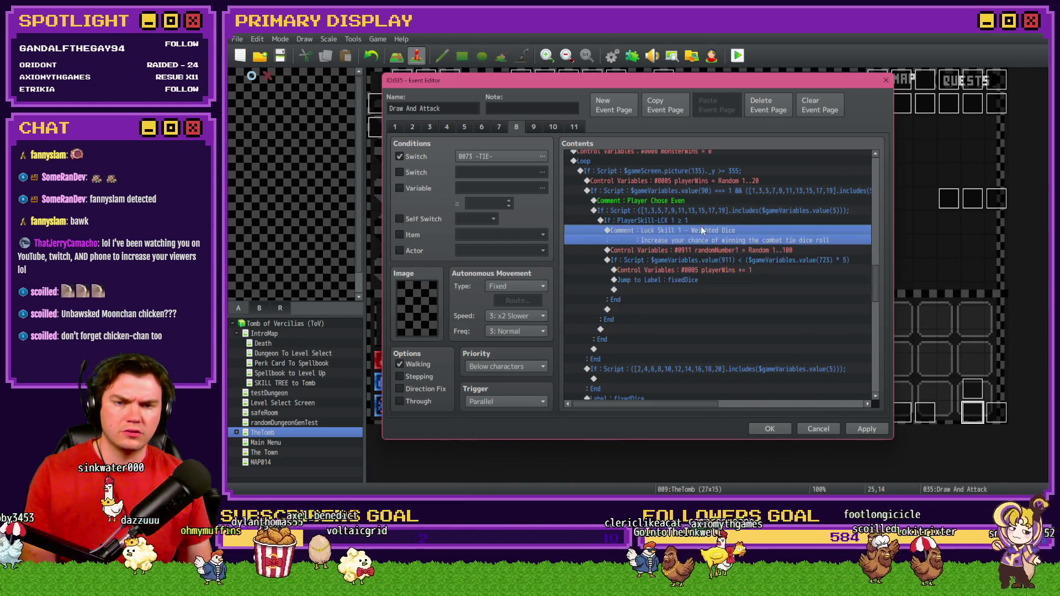
{"action": "double_click", "coordinate": [716, 189]}
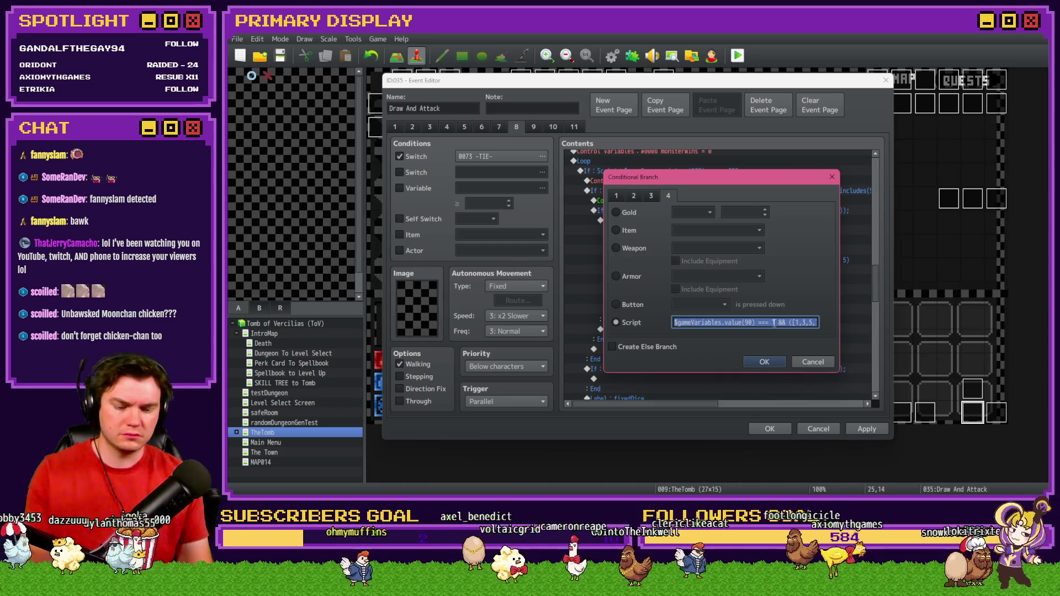
{"action": "key", "text": "End"}
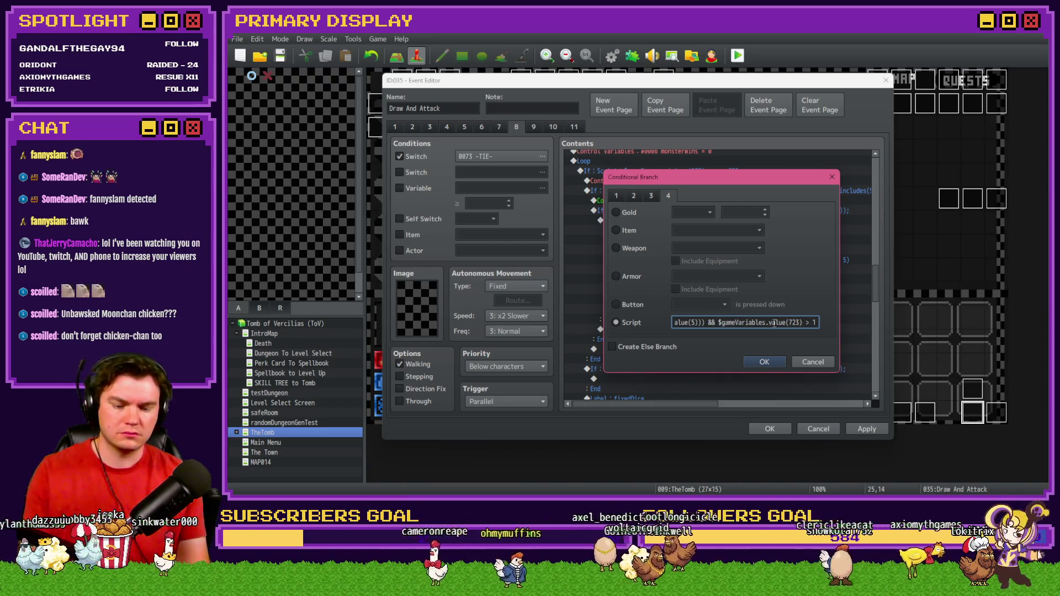
{"action": "key", "text": "Return"}
{"action": "left_click", "coordinate": [718, 202]}
{"action": "left_click", "coordinate": [700, 220]}
{"action": "left_click", "coordinate": [703, 241]}
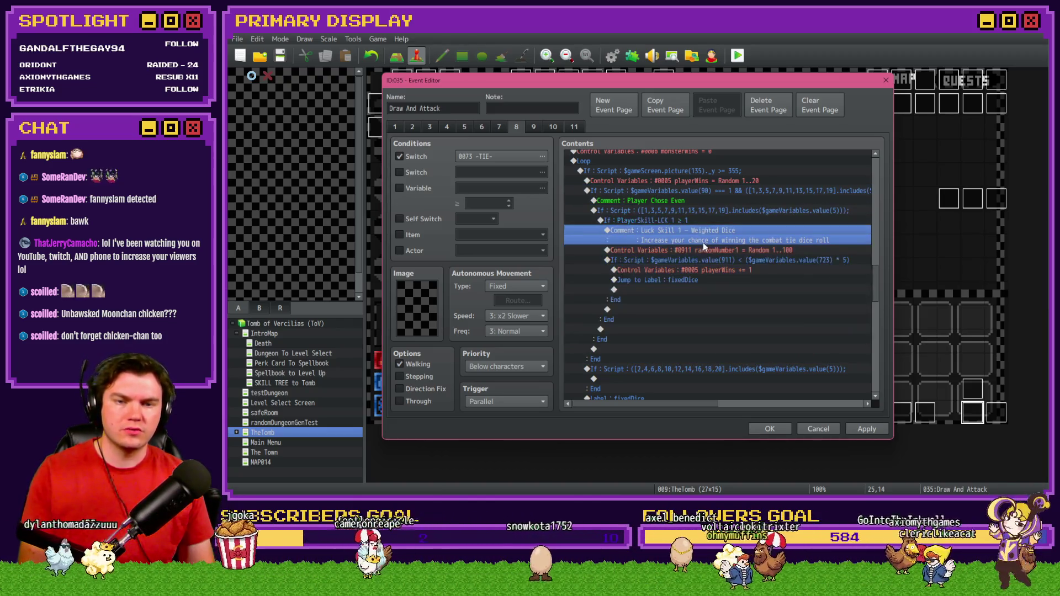
{"action": "left_click", "coordinate": [697, 269], "text": "shift"}
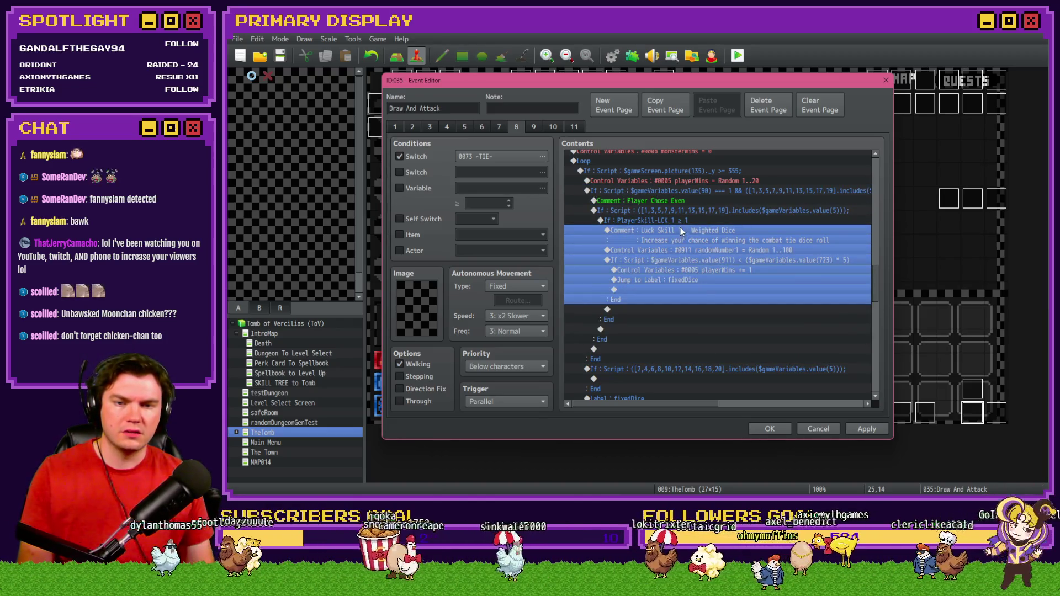
Cut the luck roll block, delete the redundant nested branches and paste it under the combined branch
{"action": "key", "text": "Delete"}
{"action": "left_click", "coordinate": [687, 210]}
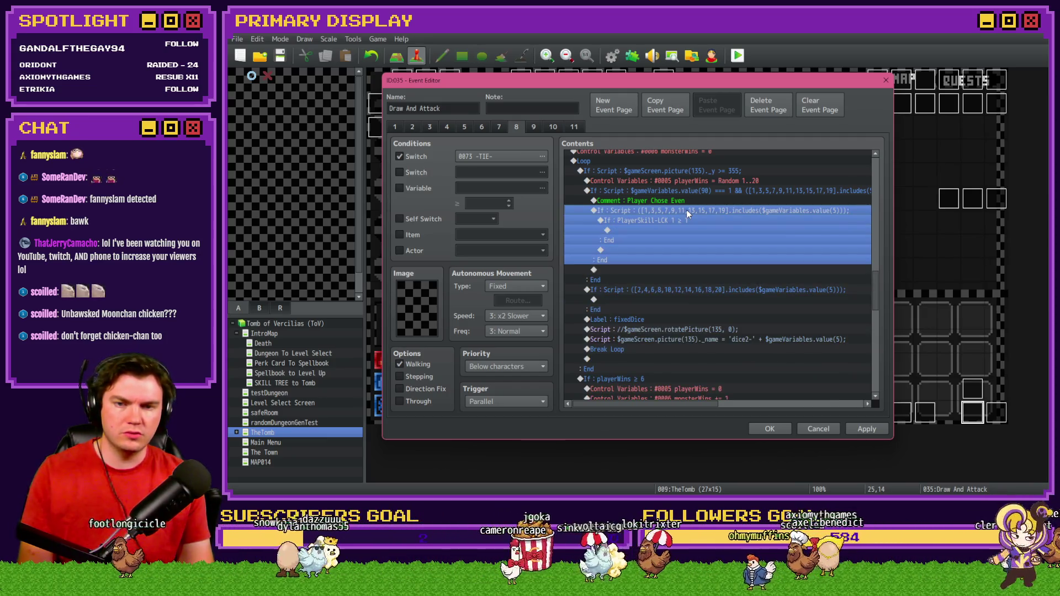
{"action": "key", "text": "Delete"}
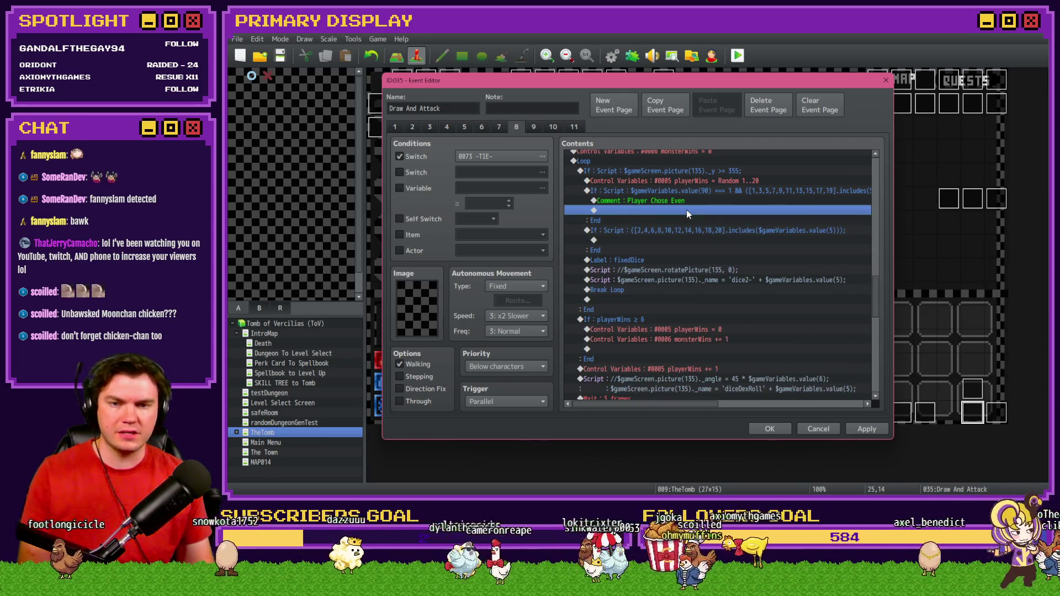
{"action": "key", "text": "ctrl+v"}
Apply the event, close the editor and reopen Draw And Attack
{"action": "left_click", "coordinate": [686, 202]}
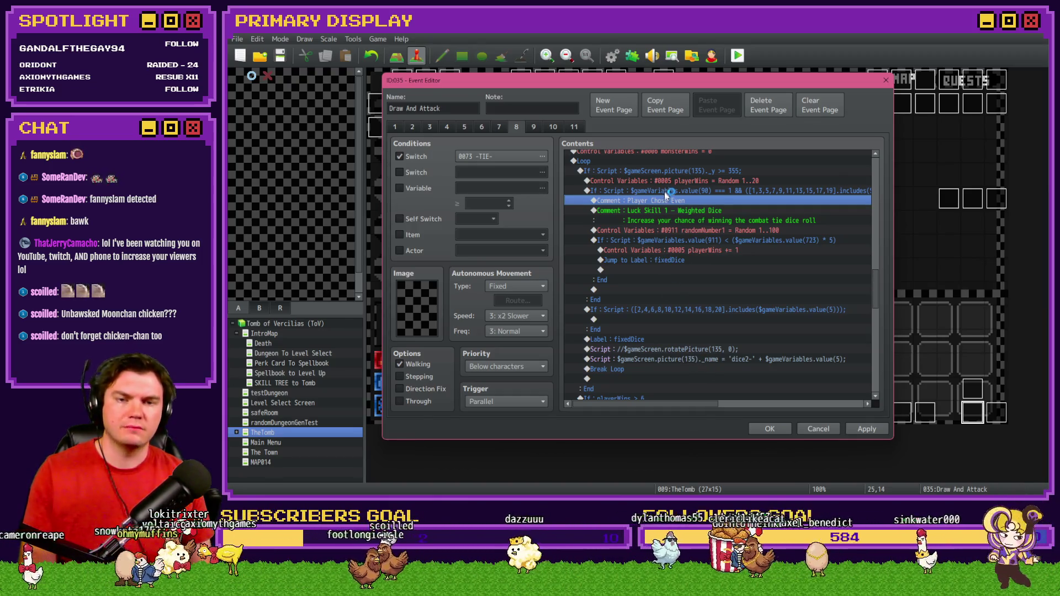
{"action": "left_click", "coordinate": [866, 430]}
{"action": "key", "text": "Escape"}
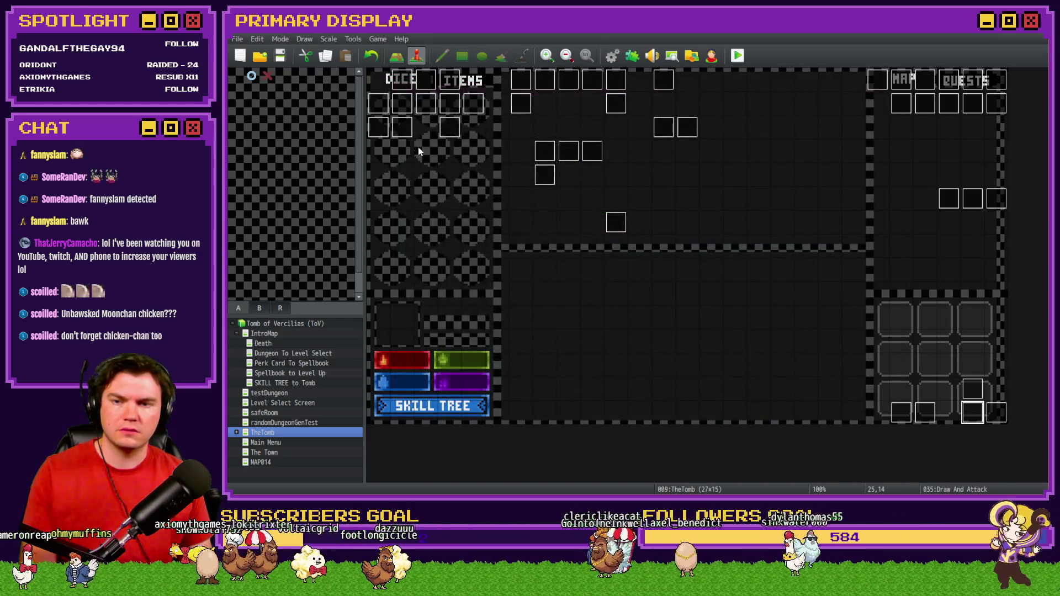
{"action": "double_click", "coordinate": [963, 407]}
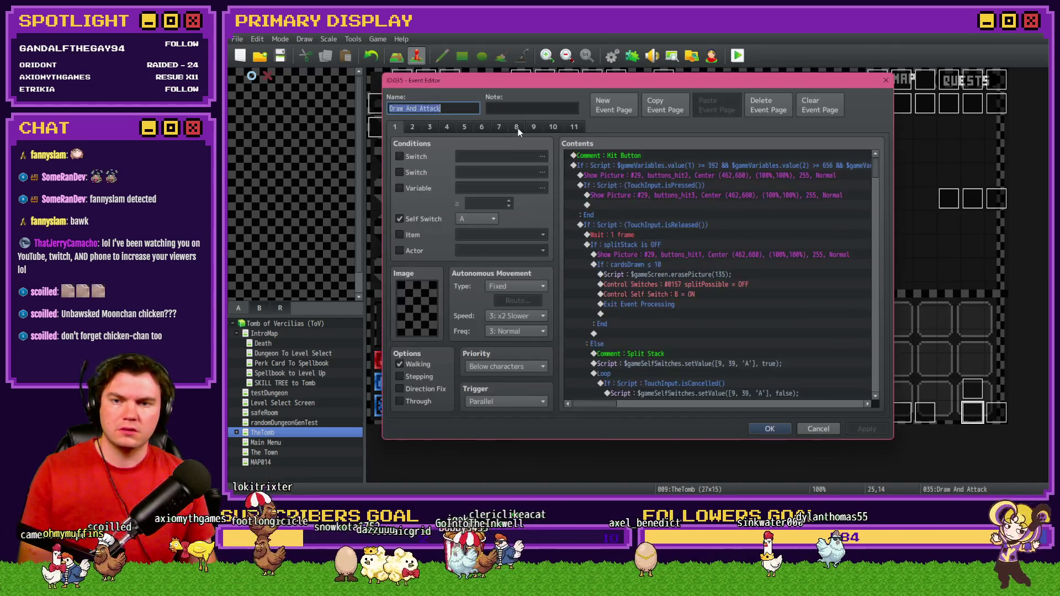
{"action": "left_click_drag", "start_coordinate": [872, 174], "coordinate": [881, 279]}
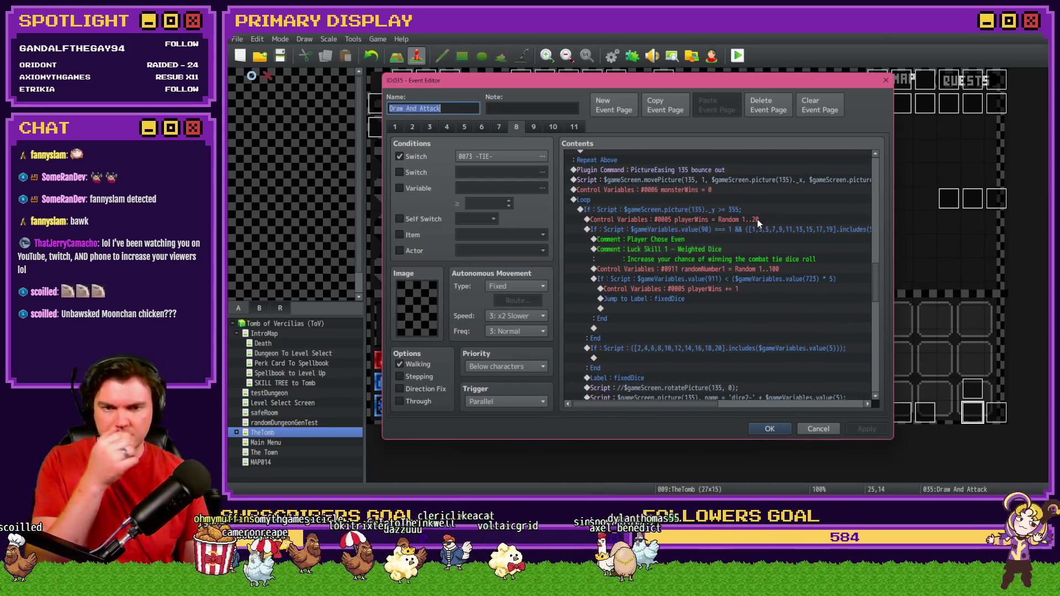
Duplicate the weighted-dice branch and glance at the even-roll condition unchanged
{"action": "left_click", "coordinate": [754, 233]}
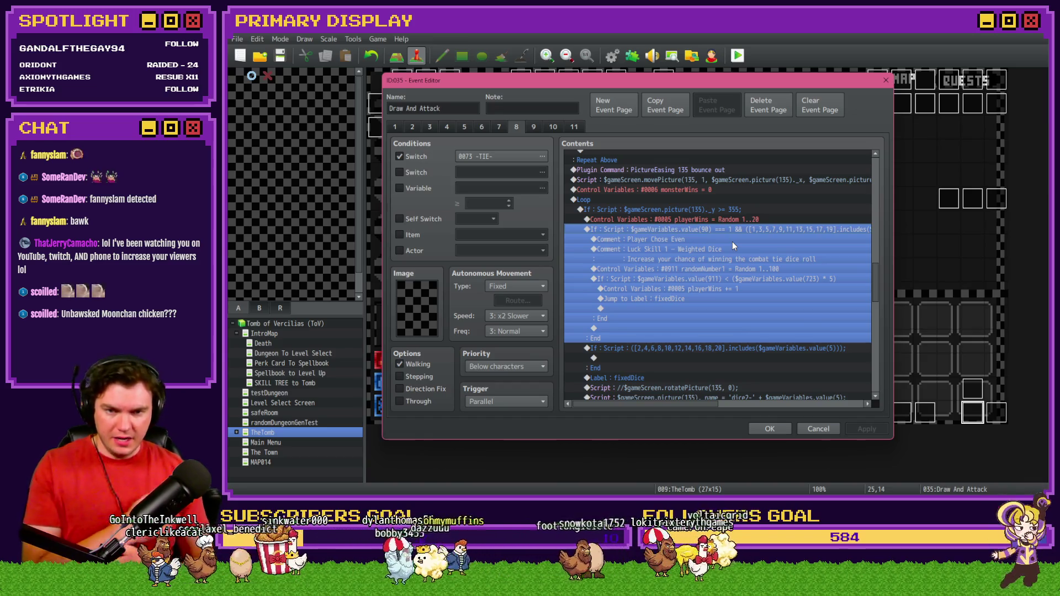
{"action": "scroll", "coordinate": [704, 265], "scroll_direction": "down", "scroll_amount": 1}
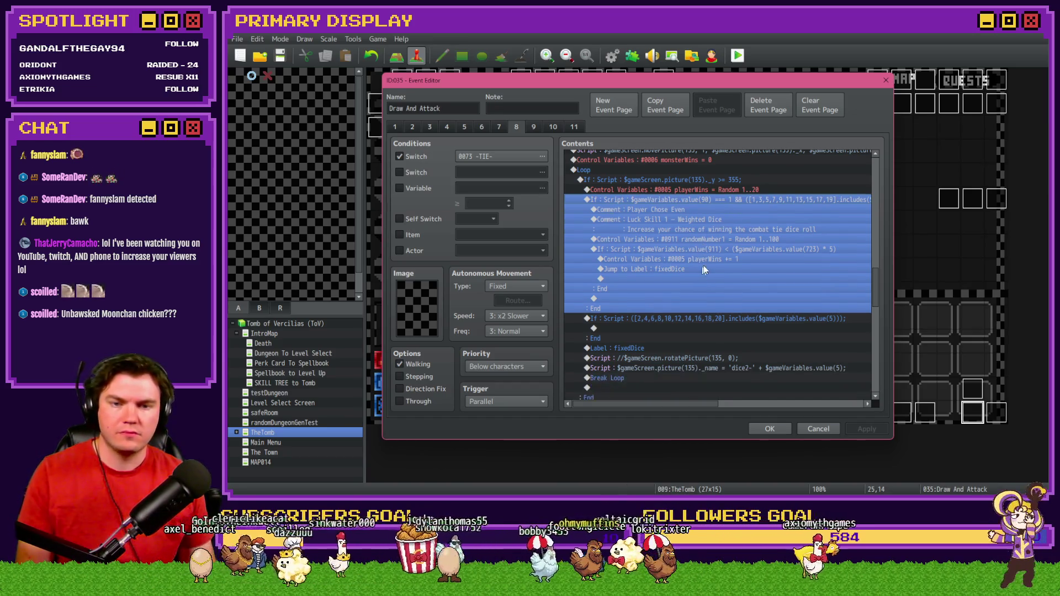
{"action": "key", "text": "ctrl+v"}
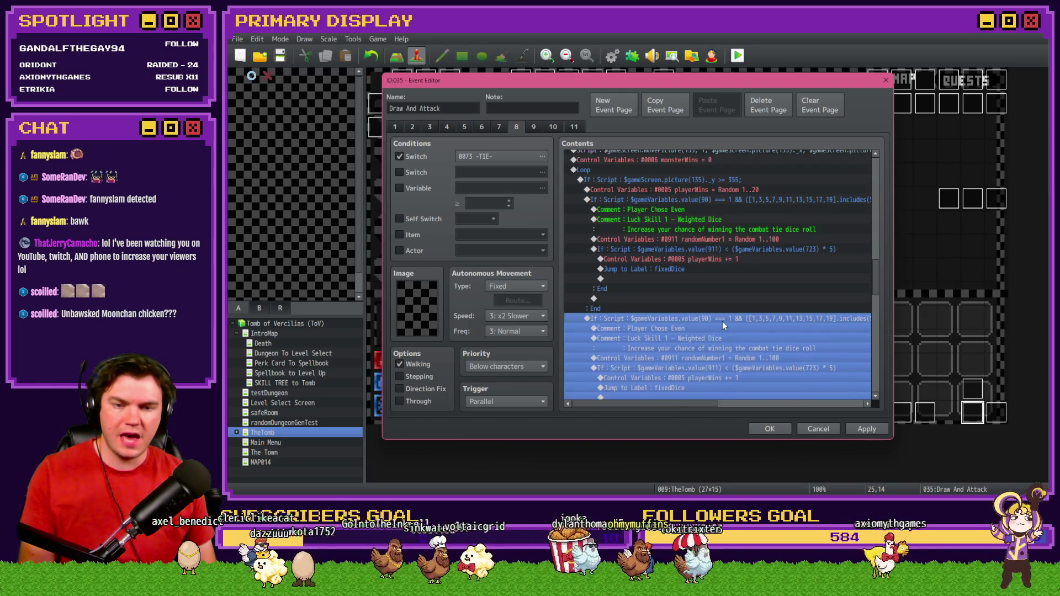
{"action": "scroll", "coordinate": [723, 321], "scroll_direction": "down", "scroll_amount": 2}
{"action": "double_click", "coordinate": [729, 348]}
{"action": "left_click", "coordinate": [785, 323]}
{"action": "left_click", "coordinate": [813, 361]}
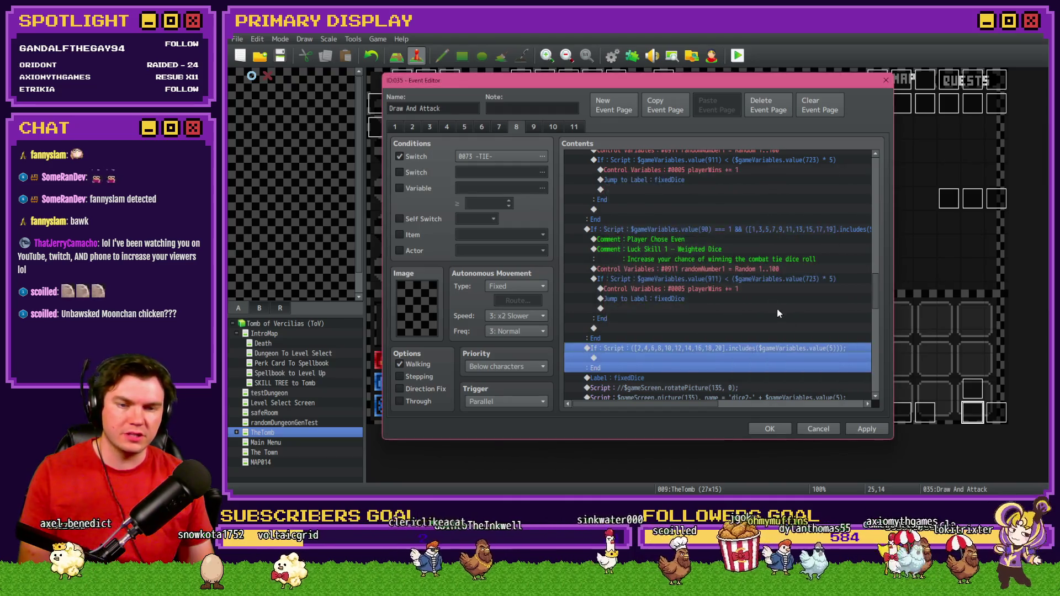
Bring up the duplicated branch's script condition for editing
{"action": "left_click", "coordinate": [749, 228]}
{"action": "double_click", "coordinate": [749, 226]}
{"action": "left_click", "coordinate": [781, 324]}
{"action": "mouse_move", "coordinate": [781, 323]}
{"action": "left_mouse_down"}
{"action": "mouse_move", "coordinate": [834, 326]}
{"action": "mouse_move", "coordinate": [710, 322]}
{"action": "left_mouse_up"}
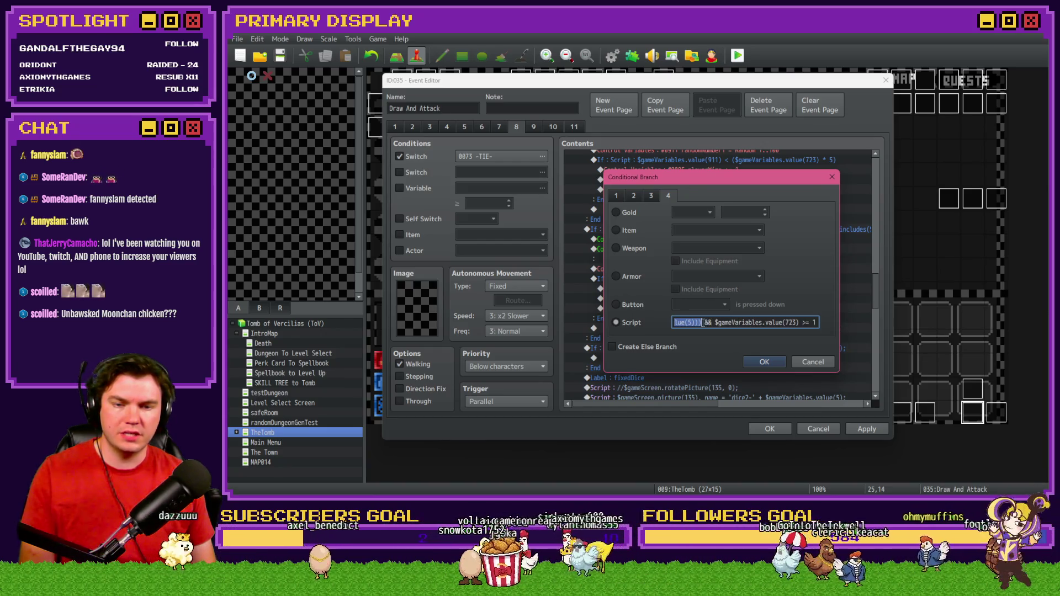
{"action": "left_click", "coordinate": [705, 322]}
{"action": "key", "text": "BackSpace"}
{"action": "left_click", "coordinate": [765, 364]}
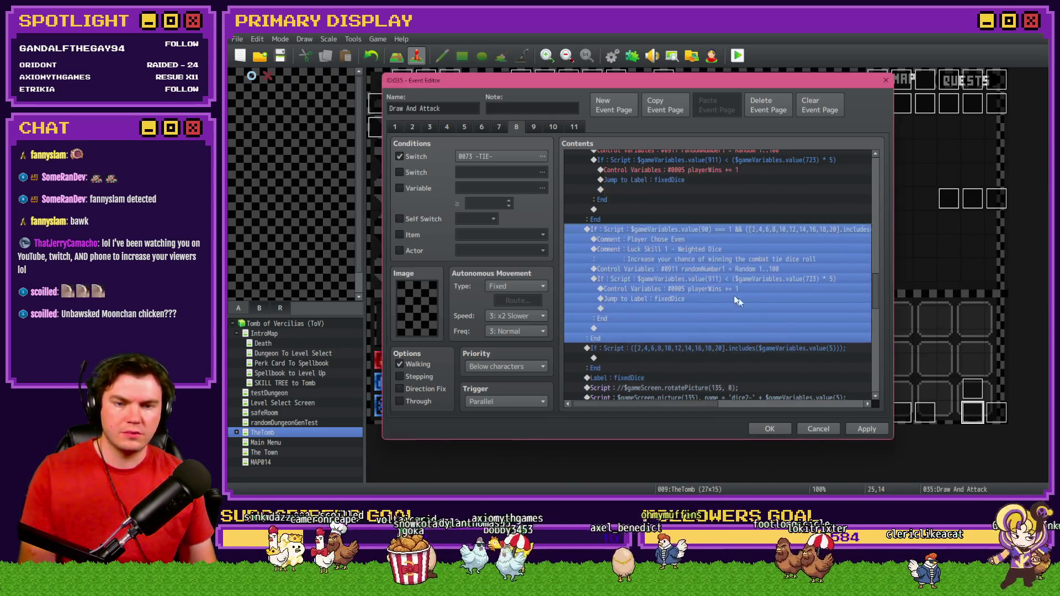
{"action": "double_click", "coordinate": [684, 242]}
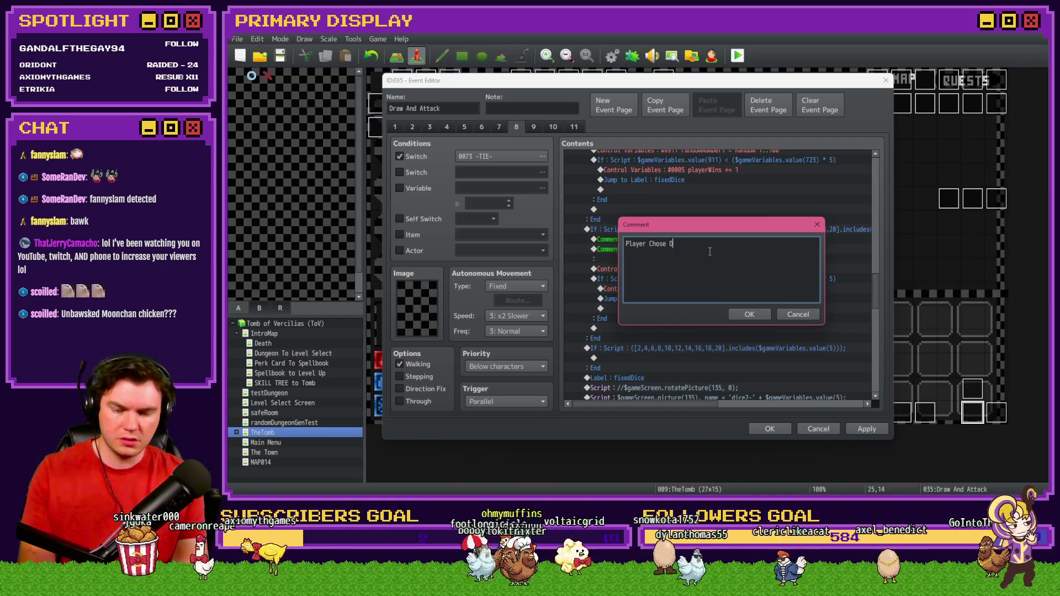
{"action": "key", "text": "ctrl+Return"}
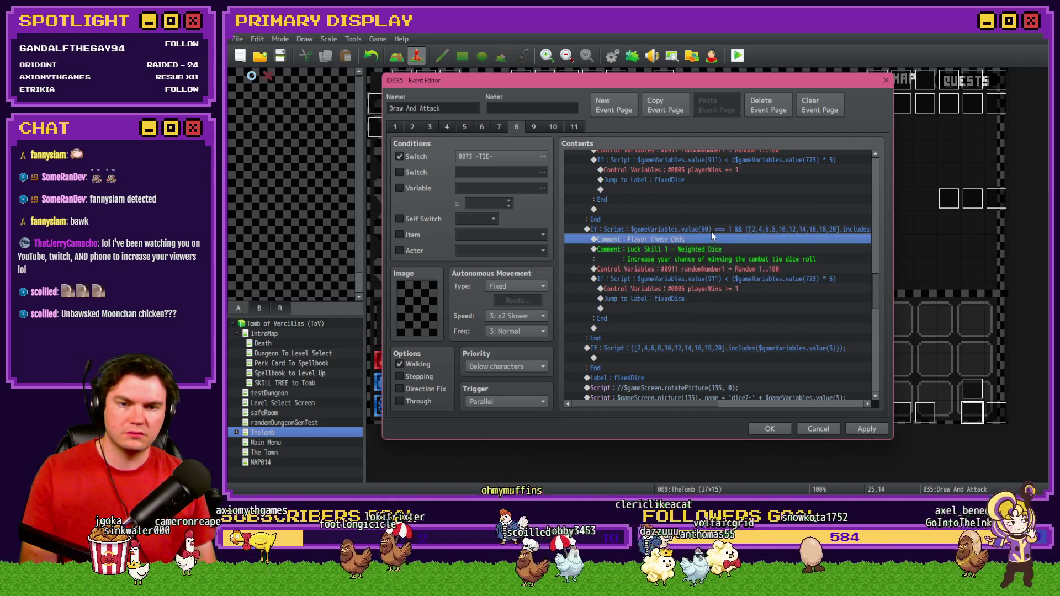
{"action": "left_click", "coordinate": [711, 232]}
{"action": "scroll", "coordinate": [715, 264], "scroll_direction": "up", "scroll_amount": 2}
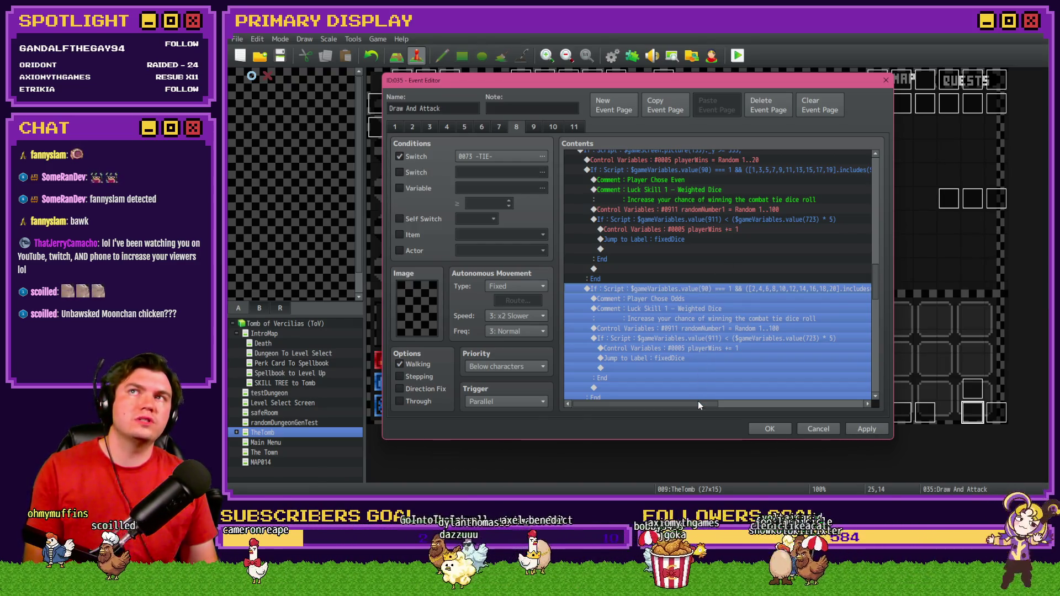
{"action": "mouse_move", "coordinate": [698, 403]}
{"action": "left_mouse_down"}
{"action": "mouse_move", "coordinate": [722, 417]}
{"action": "mouse_move", "coordinate": [676, 417]}
{"action": "left_mouse_up"}
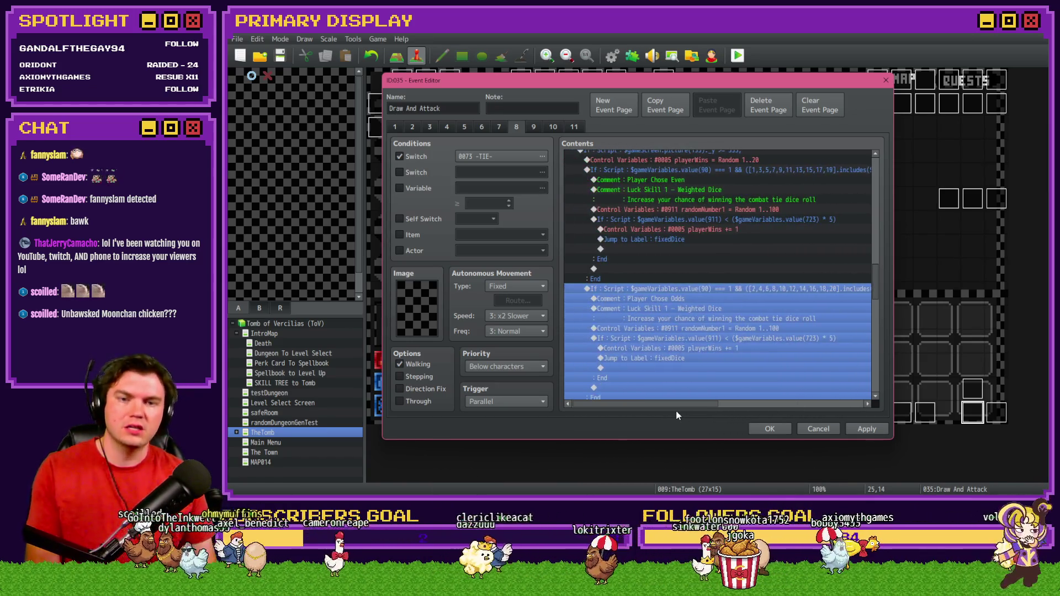
{"action": "left_click", "coordinate": [702, 308]}
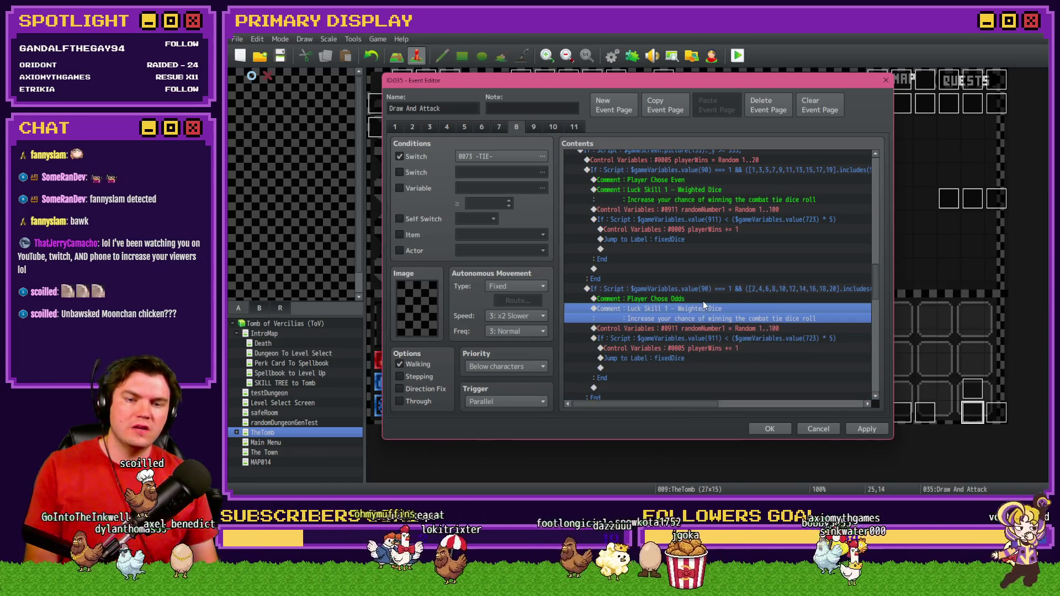
{"action": "left_click", "coordinate": [703, 300]}
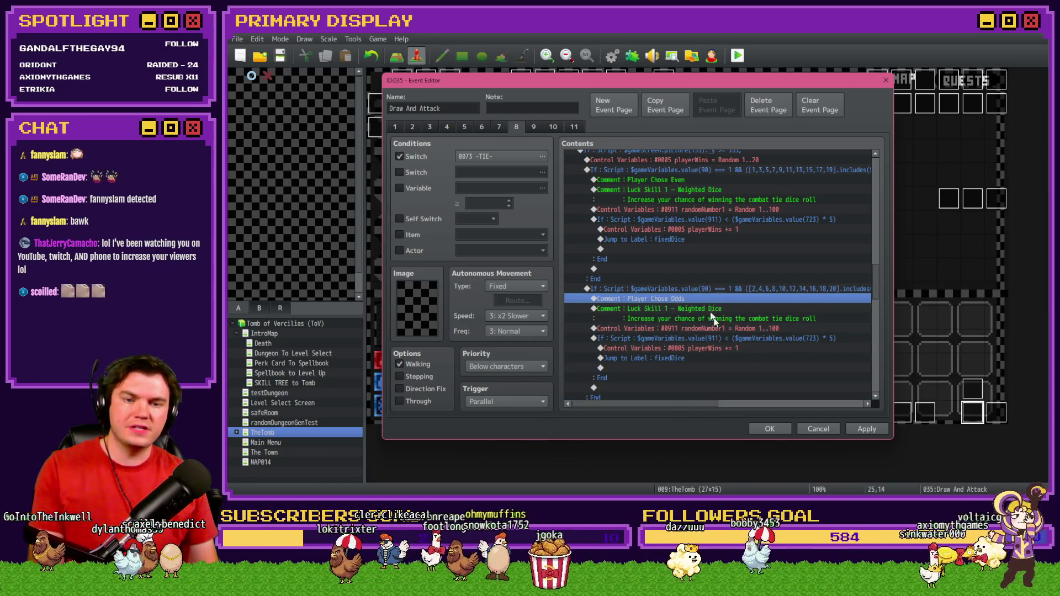
{"action": "mouse_move", "coordinate": [703, 408]}
{"action": "left_mouse_down"}
{"action": "mouse_move", "coordinate": [822, 408]}
{"action": "mouse_move", "coordinate": [635, 407]}
{"action": "left_mouse_up"}
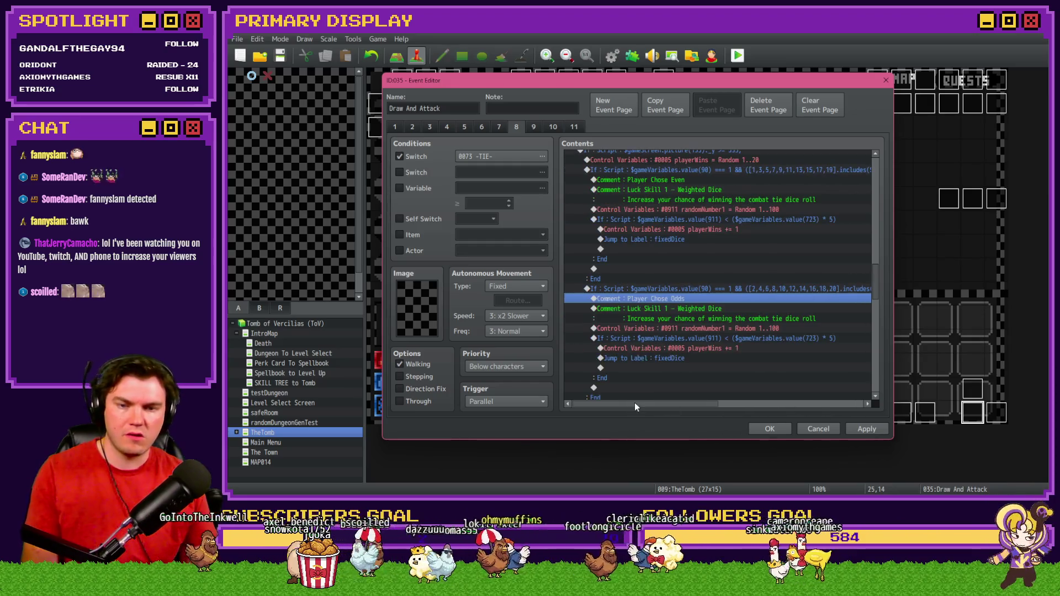
{"action": "left_click", "coordinate": [675, 311]}
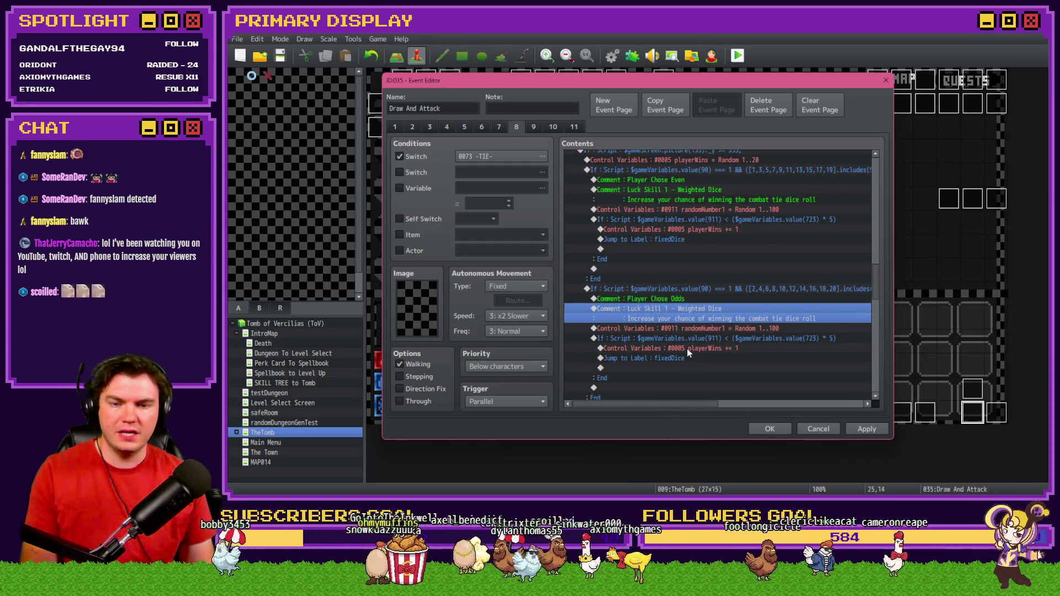
{"action": "scroll", "coordinate": [702, 347], "scroll_direction": "down", "scroll_amount": 3}
{"action": "scroll", "coordinate": [701, 346], "scroll_direction": "down", "scroll_amount": 3}
{"action": "key", "text": "Down"}
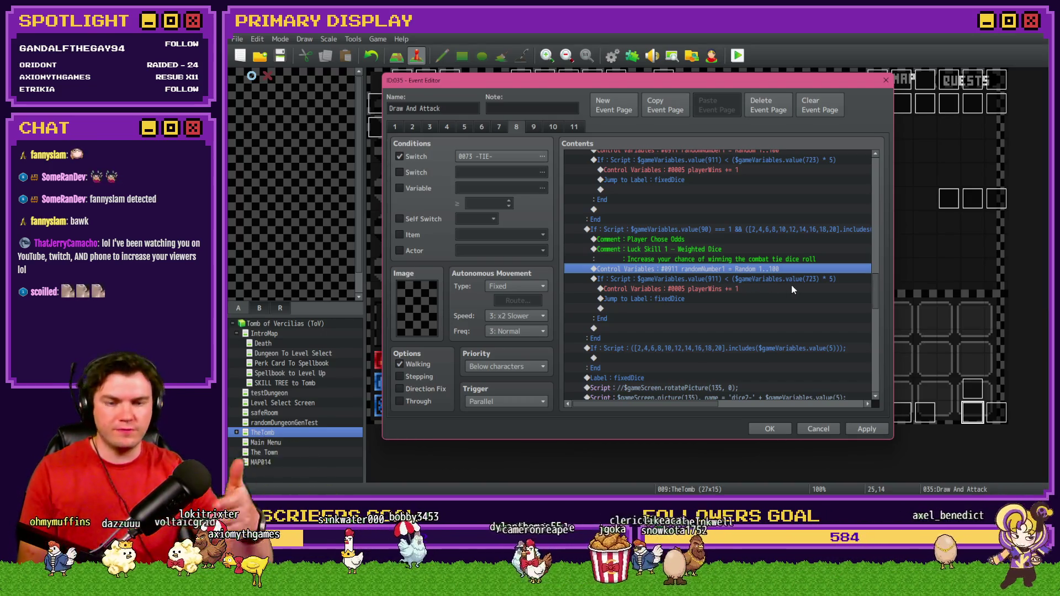
Set the odds branch's playerWins Control Variables to Sub 1 and compare with the even branch
{"action": "left_click", "coordinate": [743, 286]}
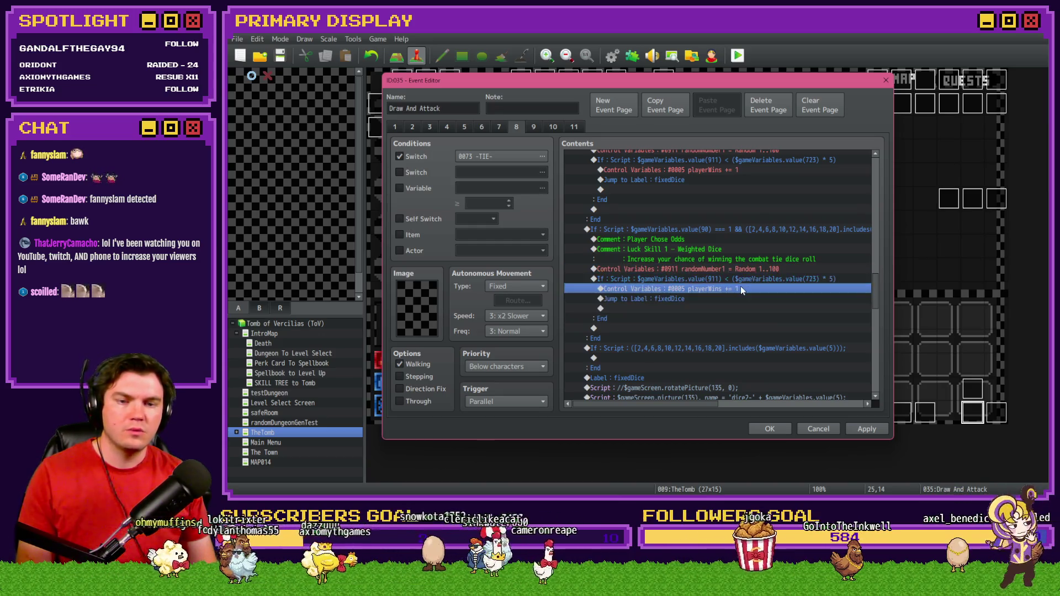
{"action": "double_click", "coordinate": [741, 286]}
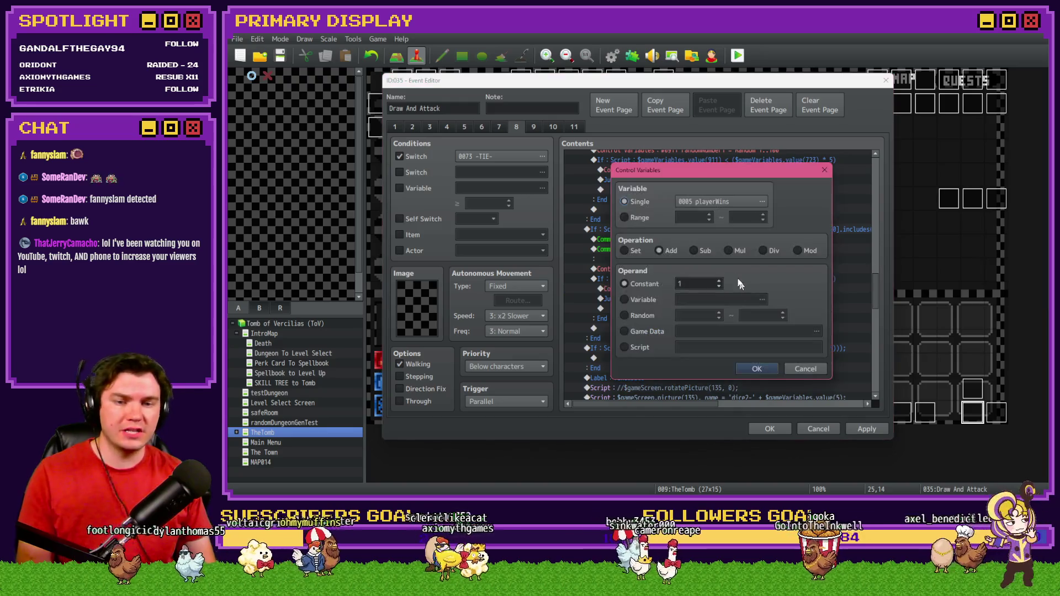
{"action": "left_click", "coordinate": [693, 251]}
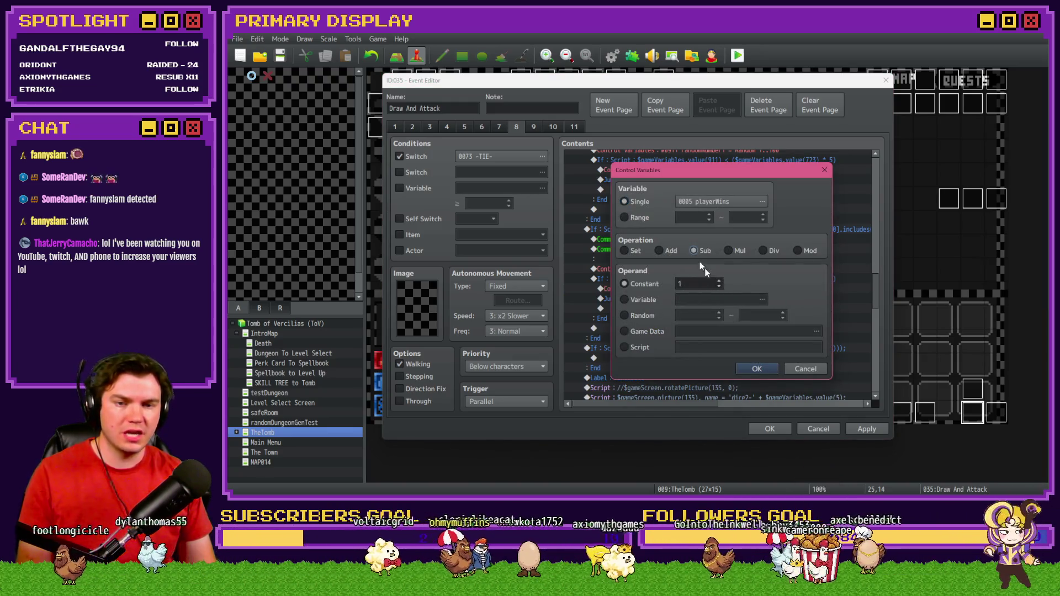
{"action": "left_click", "coordinate": [758, 369]}
{"action": "scroll", "coordinate": [758, 374], "scroll_direction": "up", "scroll_amount": 2}
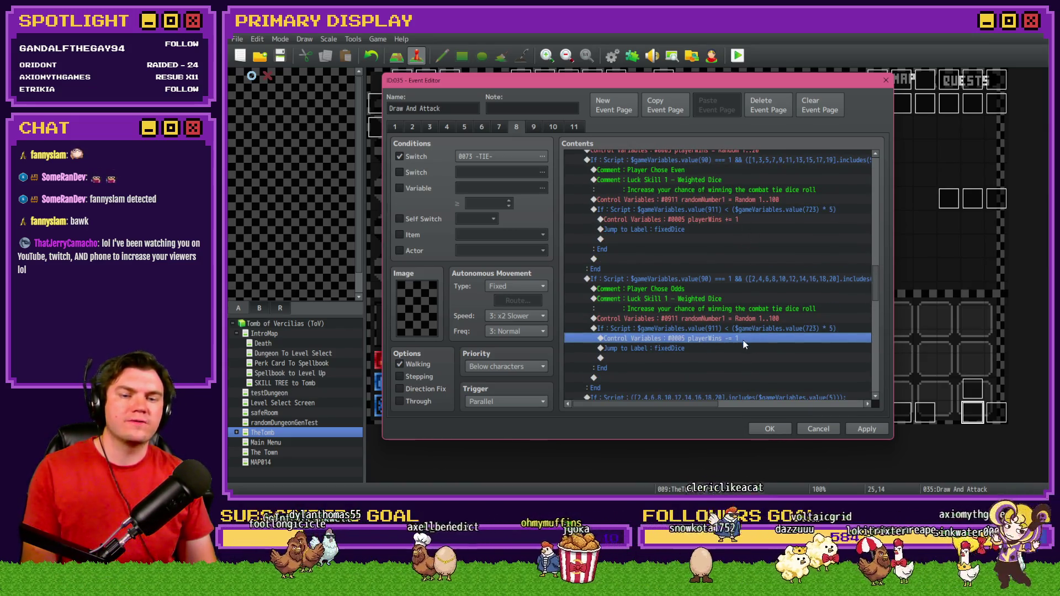
{"action": "scroll", "coordinate": [729, 290], "scroll_direction": "up", "scroll_amount": 1}
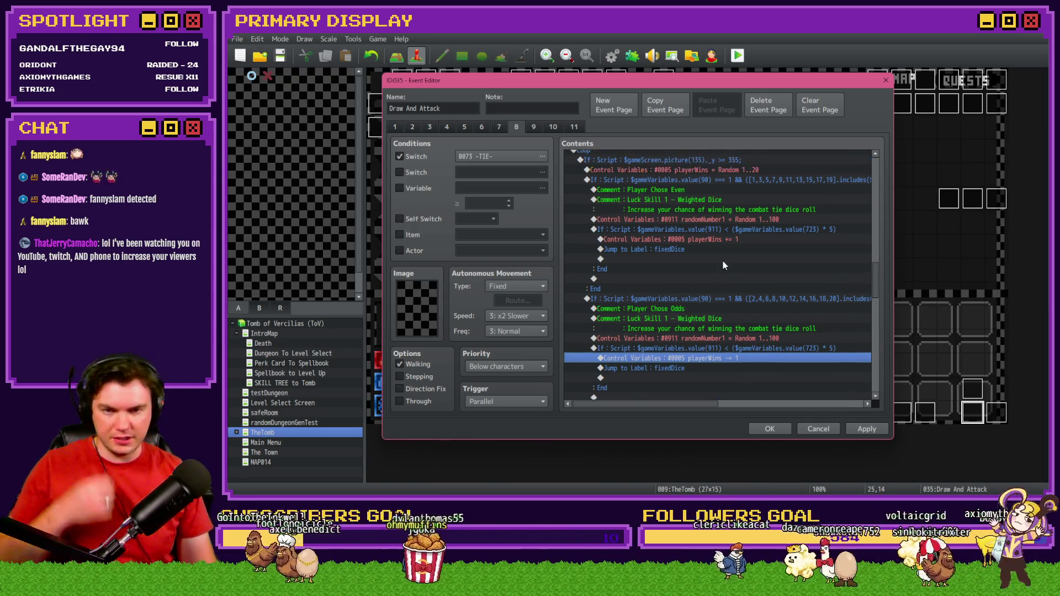
{"action": "left_click", "coordinate": [738, 239]}
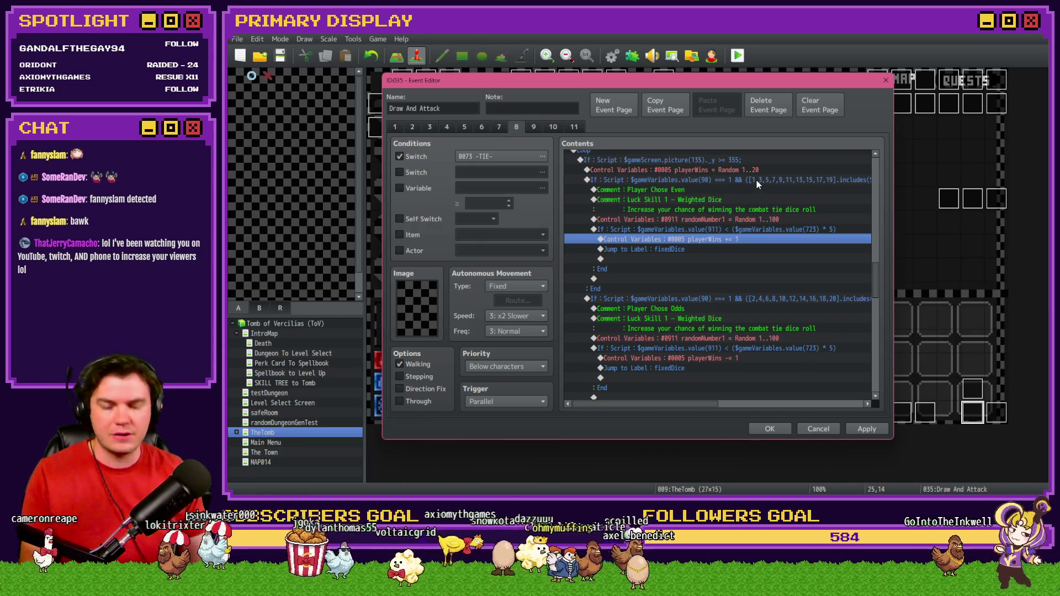
{"action": "scroll", "coordinate": [757, 180], "scroll_direction": "down", "scroll_amount": 2}
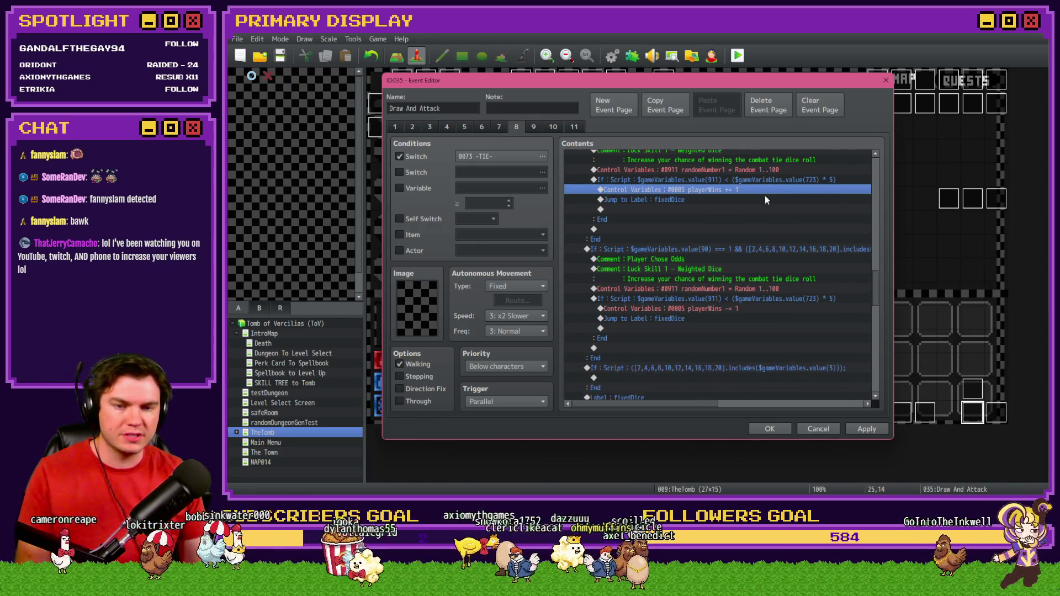
Review the odds branch and delete the leftover 'If : Script ([2,4,6…])' even check
{"action": "left_click", "coordinate": [781, 249]}
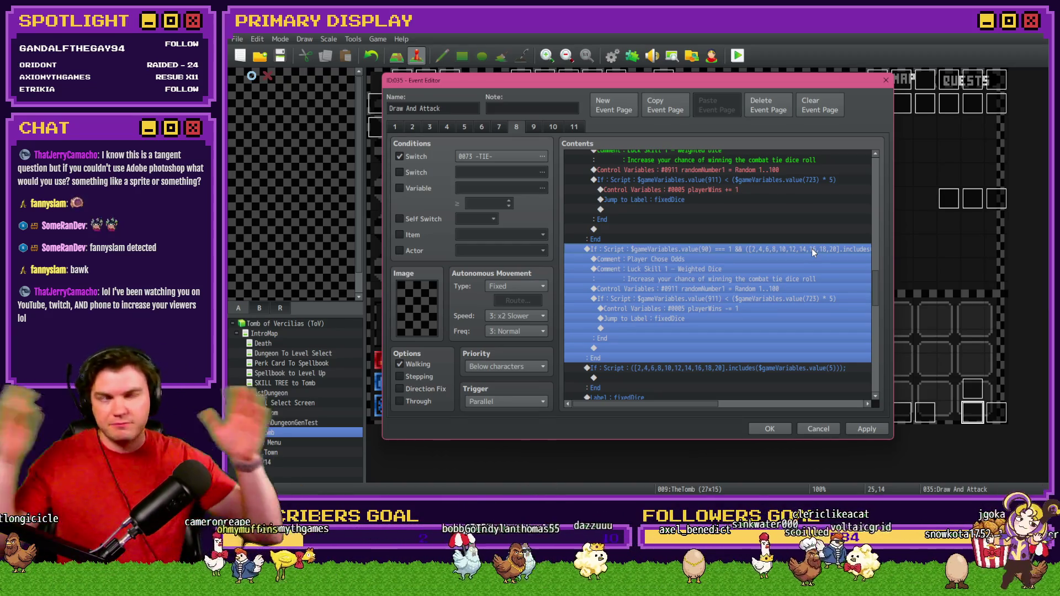
{"action": "scroll", "coordinate": [813, 249], "scroll_direction": "up", "scroll_amount": 3}
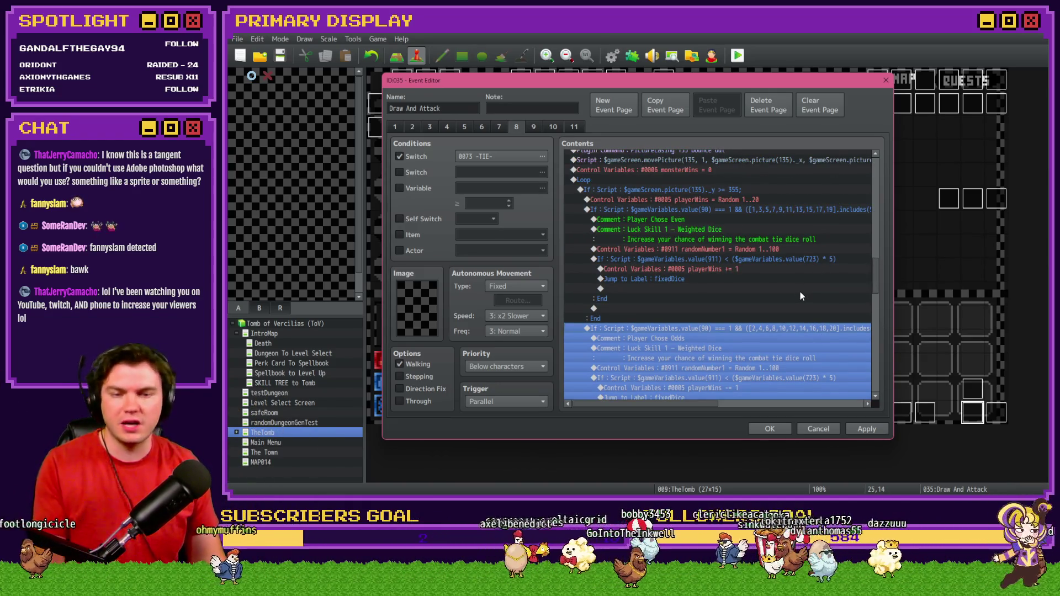
{"action": "scroll", "coordinate": [800, 292], "scroll_direction": "down", "scroll_amount": 3}
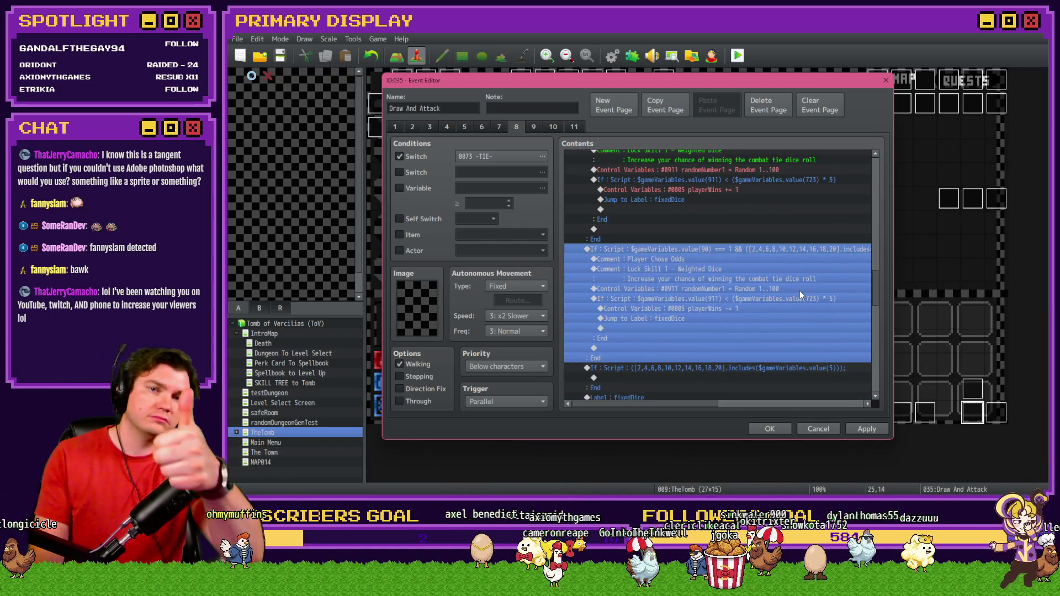
{"action": "scroll", "coordinate": [799, 291], "scroll_direction": "down", "scroll_amount": 1}
{"action": "left_click", "coordinate": [749, 259]}
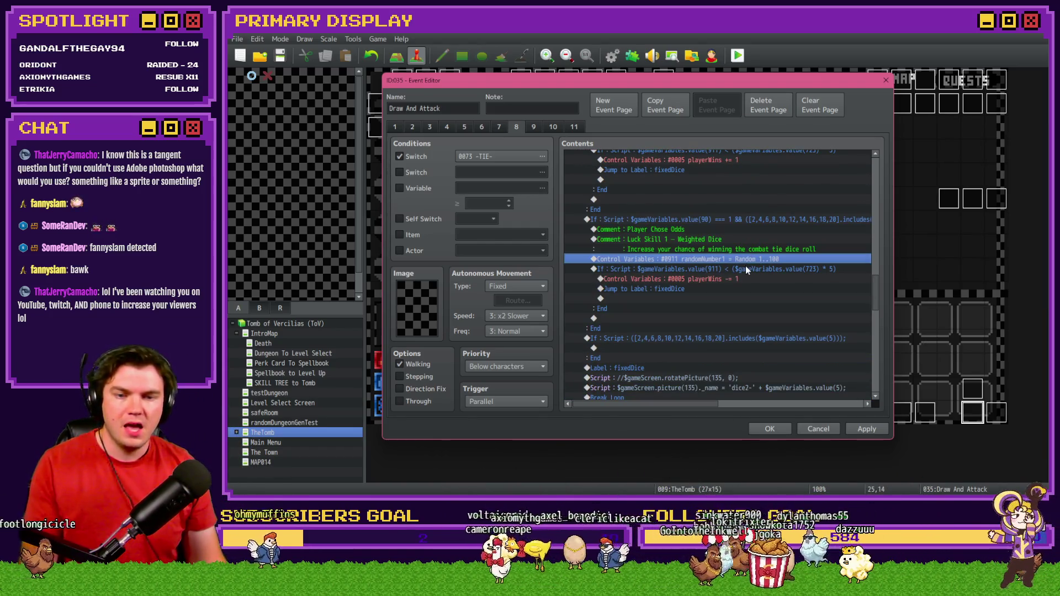
{"action": "left_click", "coordinate": [747, 270]}
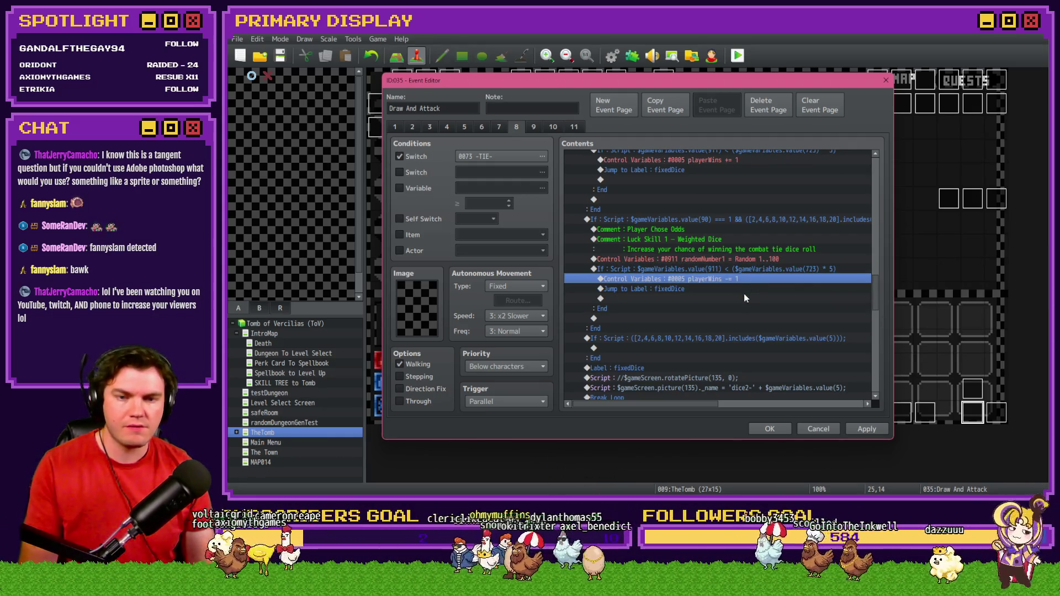
{"action": "scroll", "coordinate": [743, 301], "scroll_direction": "down", "scroll_amount": 1}
{"action": "left_click", "coordinate": [718, 283]}
{"action": "left_click", "coordinate": [706, 327]}
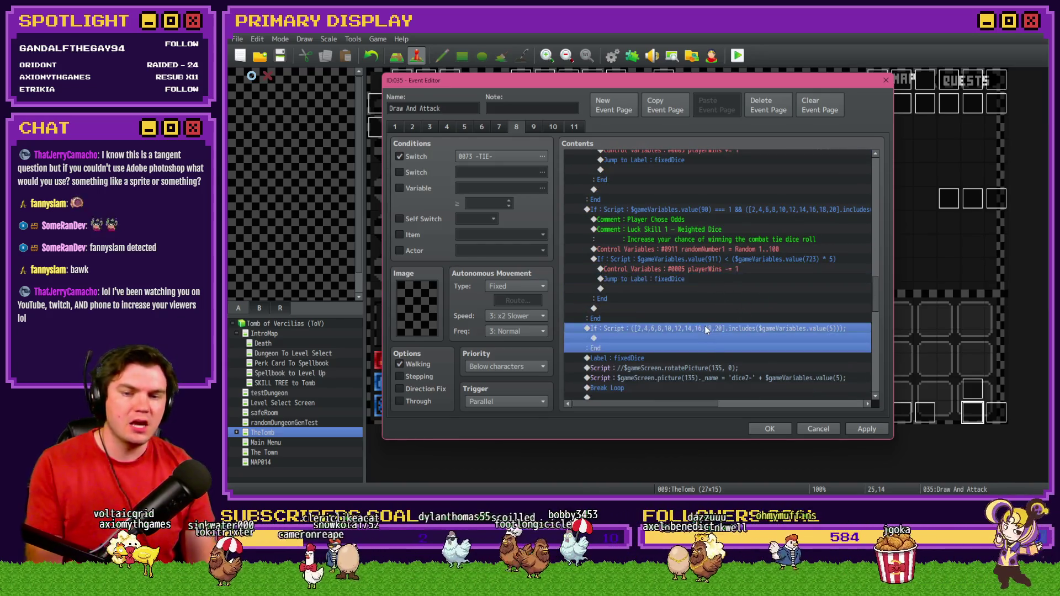
{"action": "key", "text": "Delete"}
Delete the odds branch's fixedDice jump, apply and close the event
{"action": "left_click", "coordinate": [692, 281]}
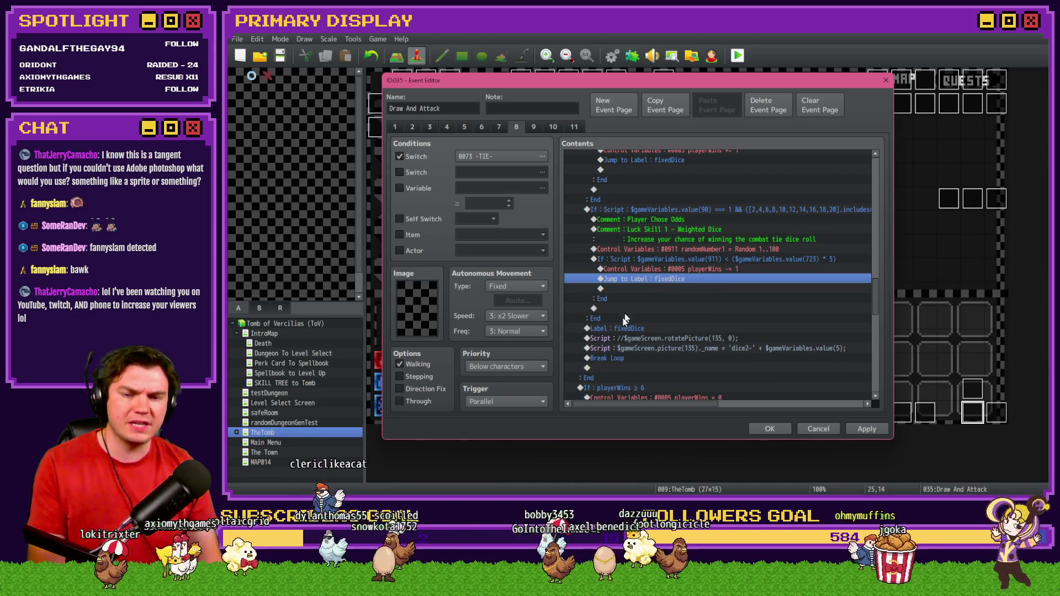
{"action": "scroll", "coordinate": [655, 193], "scroll_direction": "up", "scroll_amount": 2}
{"action": "scroll", "coordinate": [616, 207], "scroll_direction": "up", "scroll_amount": 2}
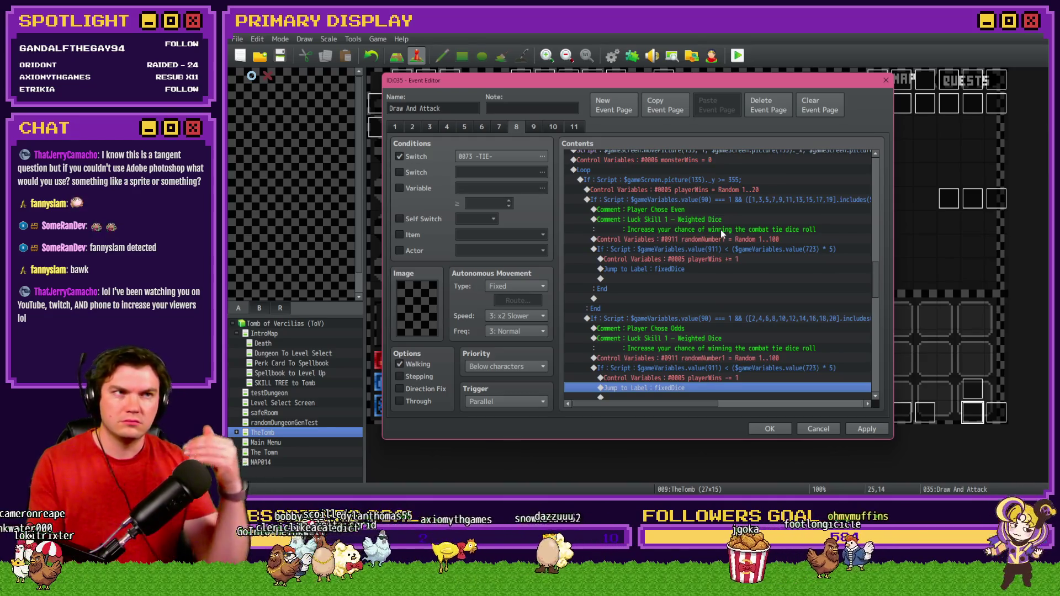
{"action": "scroll", "coordinate": [720, 230], "scroll_direction": "down", "scroll_amount": 1}
{"action": "scroll", "coordinate": [716, 239], "scroll_direction": "down", "scroll_amount": 2}
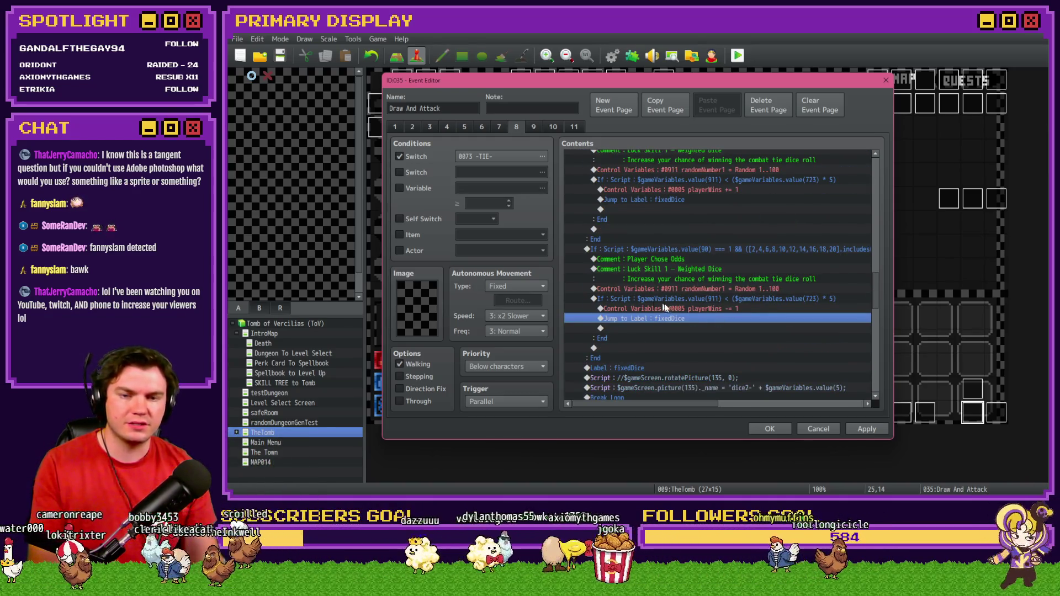
{"action": "scroll", "coordinate": [665, 309], "scroll_direction": "down", "scroll_amount": 3}
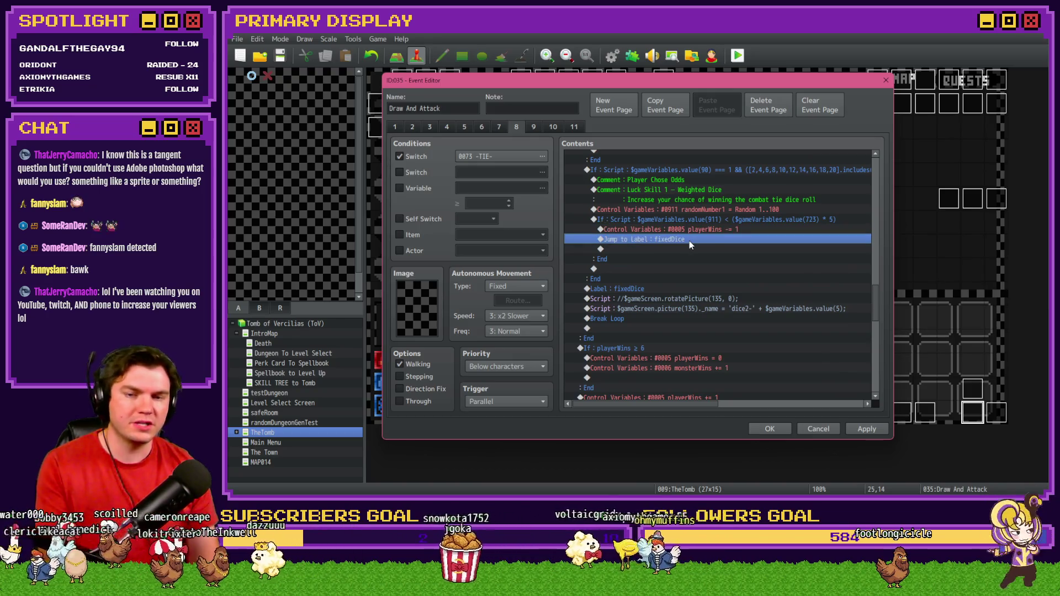
{"action": "key", "text": "Delete"}
{"action": "left_click", "coordinate": [869, 430]}
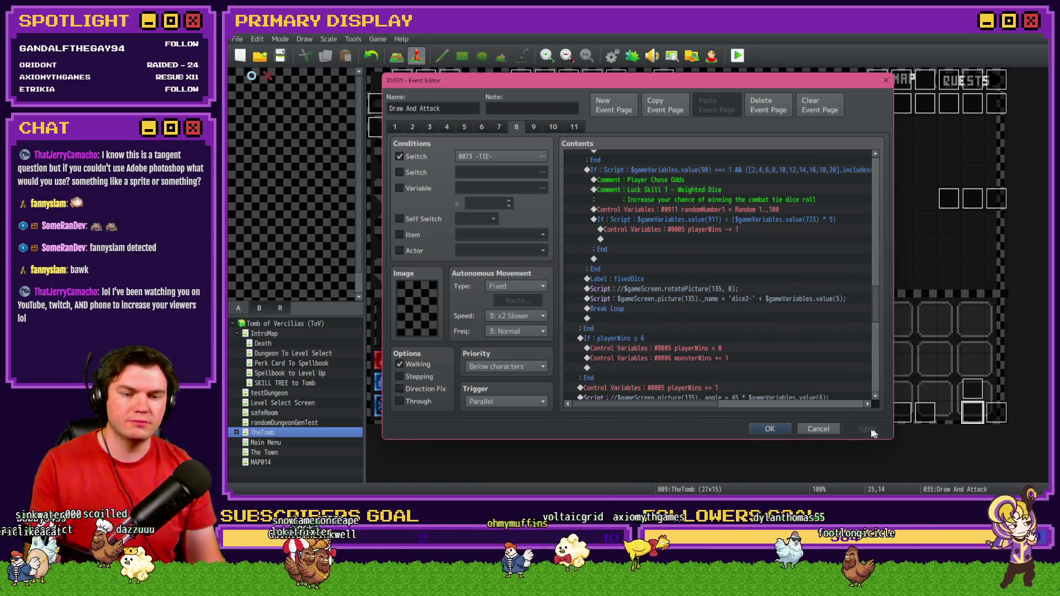
{"action": "left_click", "coordinate": [766, 429]}
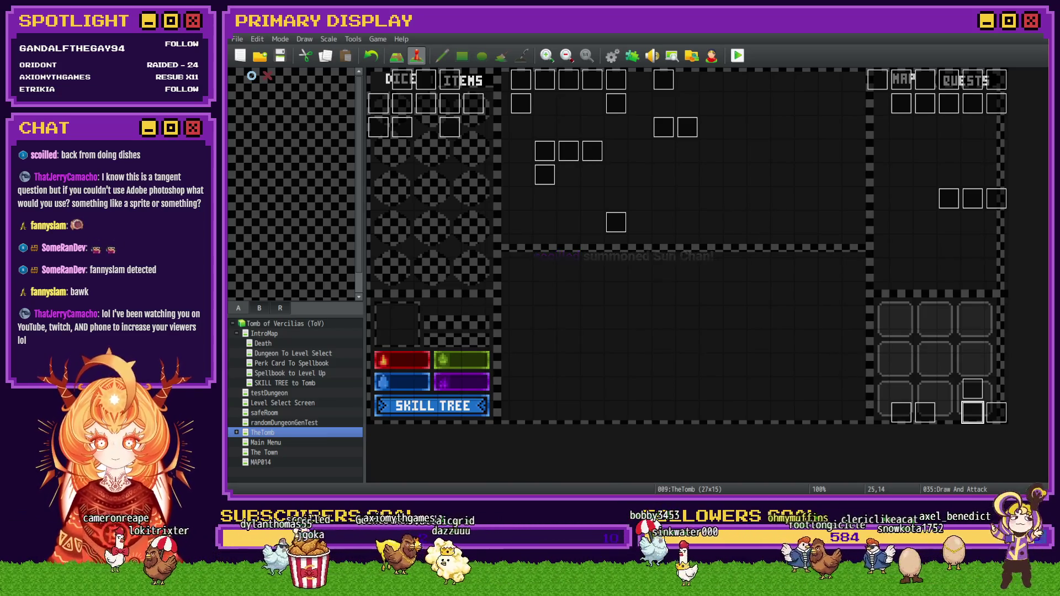
Switch from RPG Maker MZ over to the Trello board window
{"action": "key", "text": "alt+Tab"}
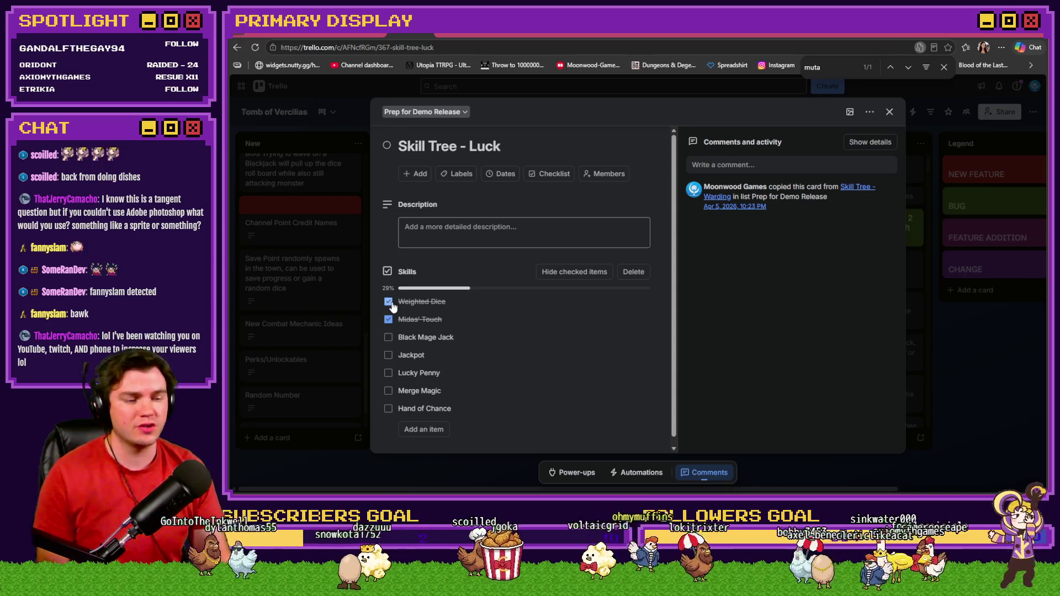
{"action": "scroll", "coordinate": [431, 313], "scroll_direction": "down", "scroll_amount": 1}
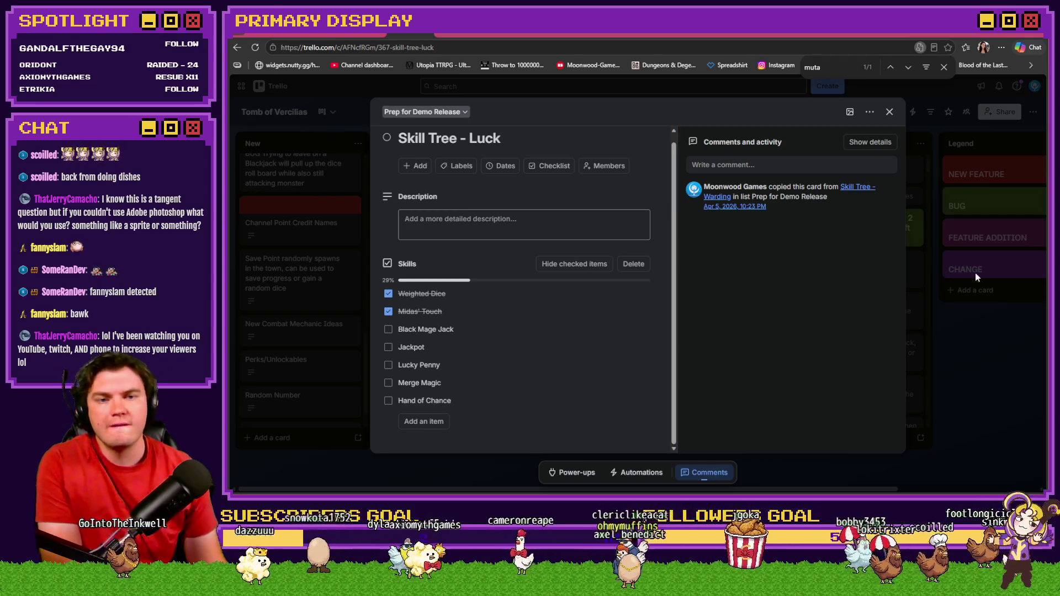
Dismiss the find-in-page search on the Skill Tree - Luck card
{"action": "left_click", "coordinate": [944, 66]}
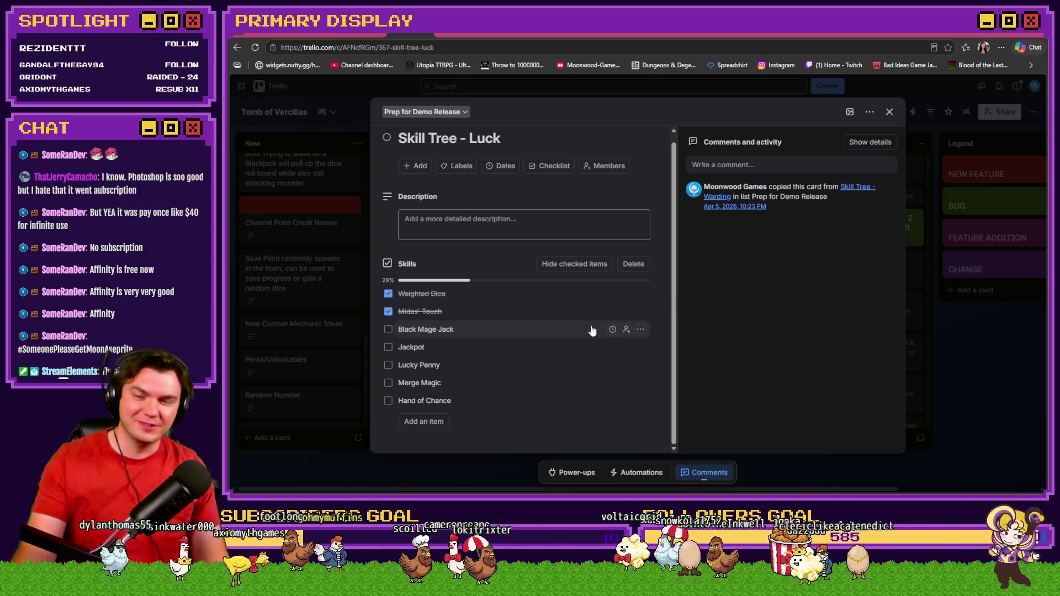
{"action": "scroll", "coordinate": [612, 341], "scroll_direction": "up", "scroll_amount": 1}
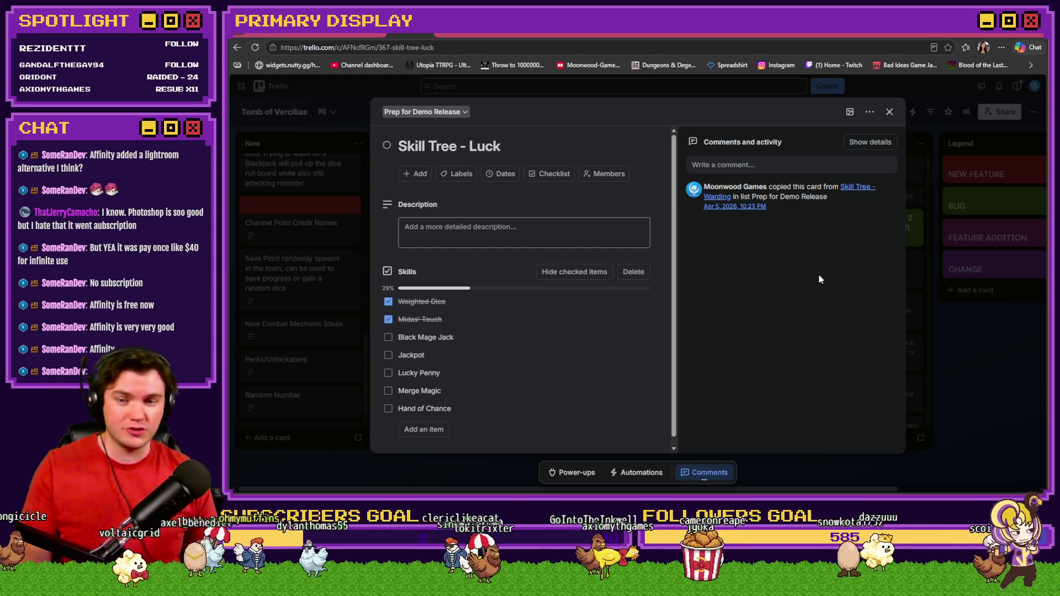
{"action": "scroll", "coordinate": [490, 373], "scroll_direction": "down", "scroll_amount": 1}
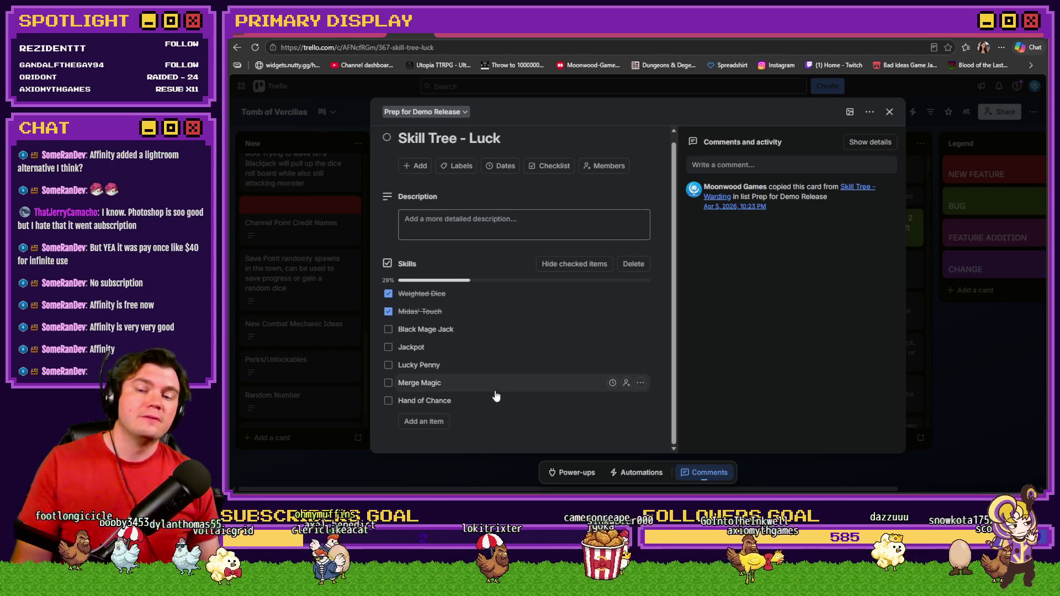